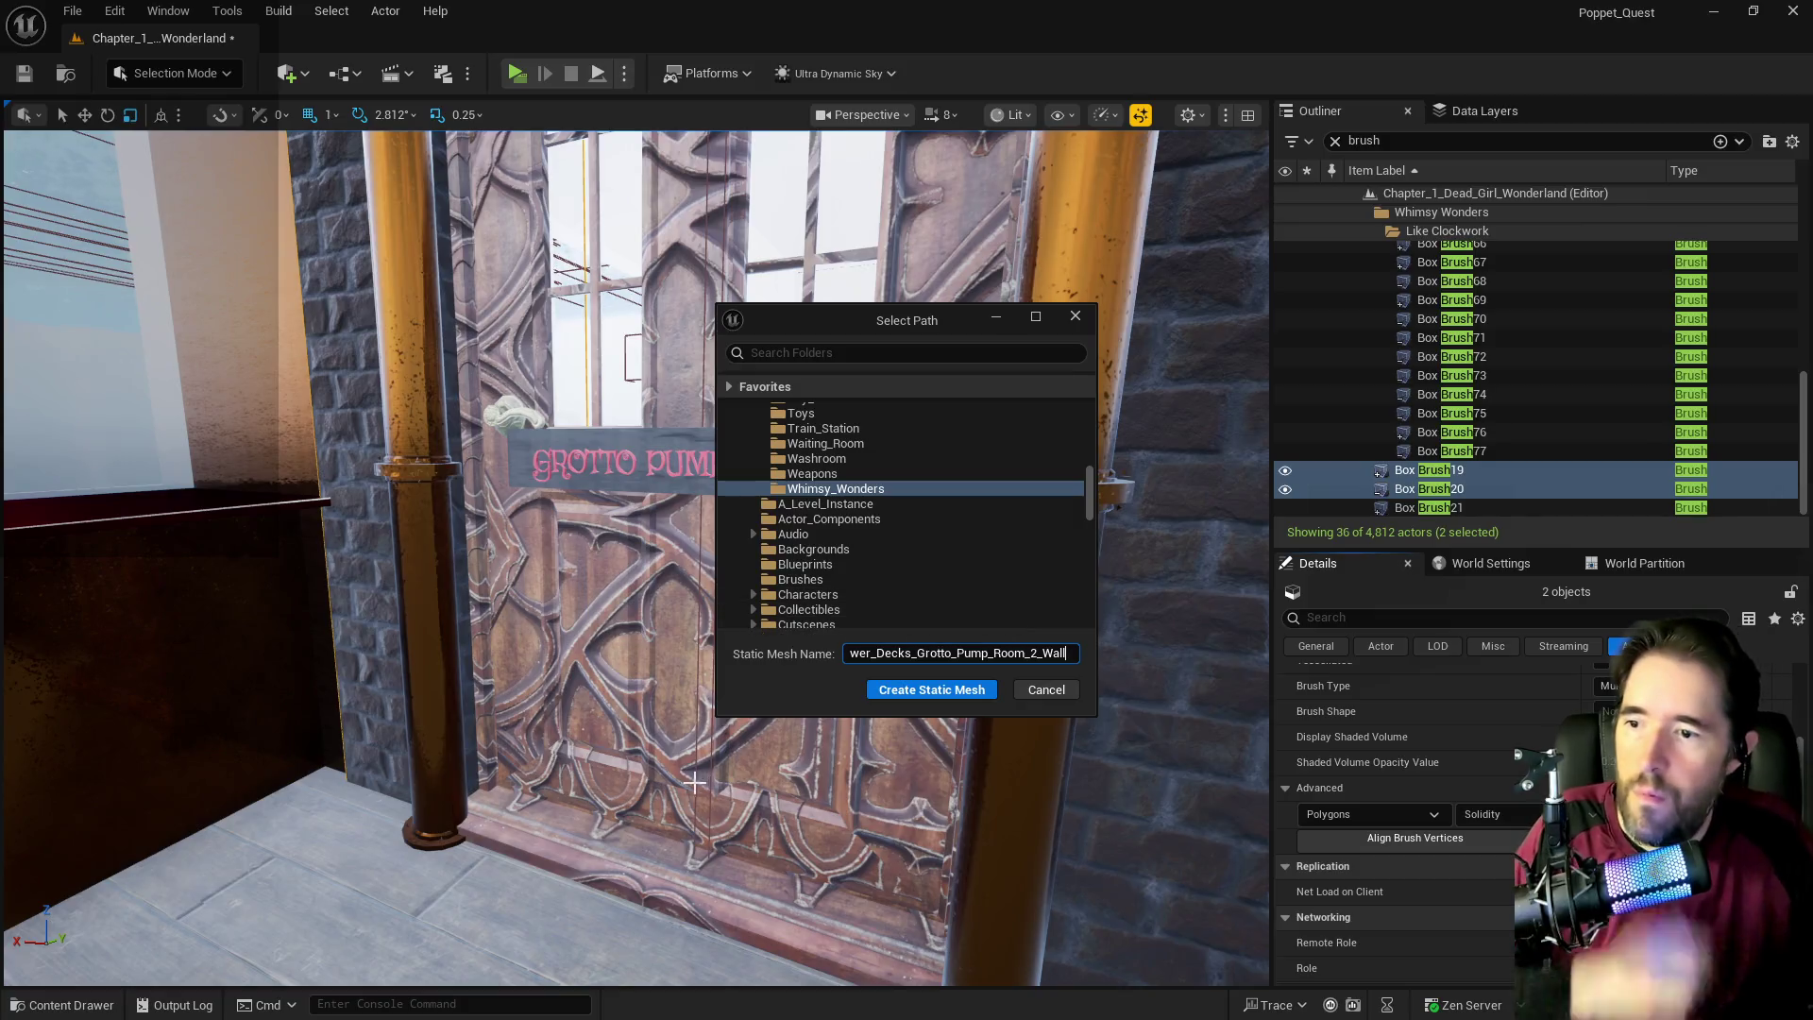
Create the Grotto Pump Room wall static mesh and open it in the mesh editor.
{"action": "left_click", "coordinate": [890, 690]}
{"action": "left_click", "coordinate": [886, 692]}
{"action": "mouse_move", "coordinate": [948, 598]}
{"action": "left_mouse_down"}
{"action": "mouse_move", "coordinate": [982, 567]}
{"action": "mouse_move", "coordinate": [948, 599]}
{"action": "left_mouse_up"}
{"action": "right_click", "coordinate": [801, 579]}
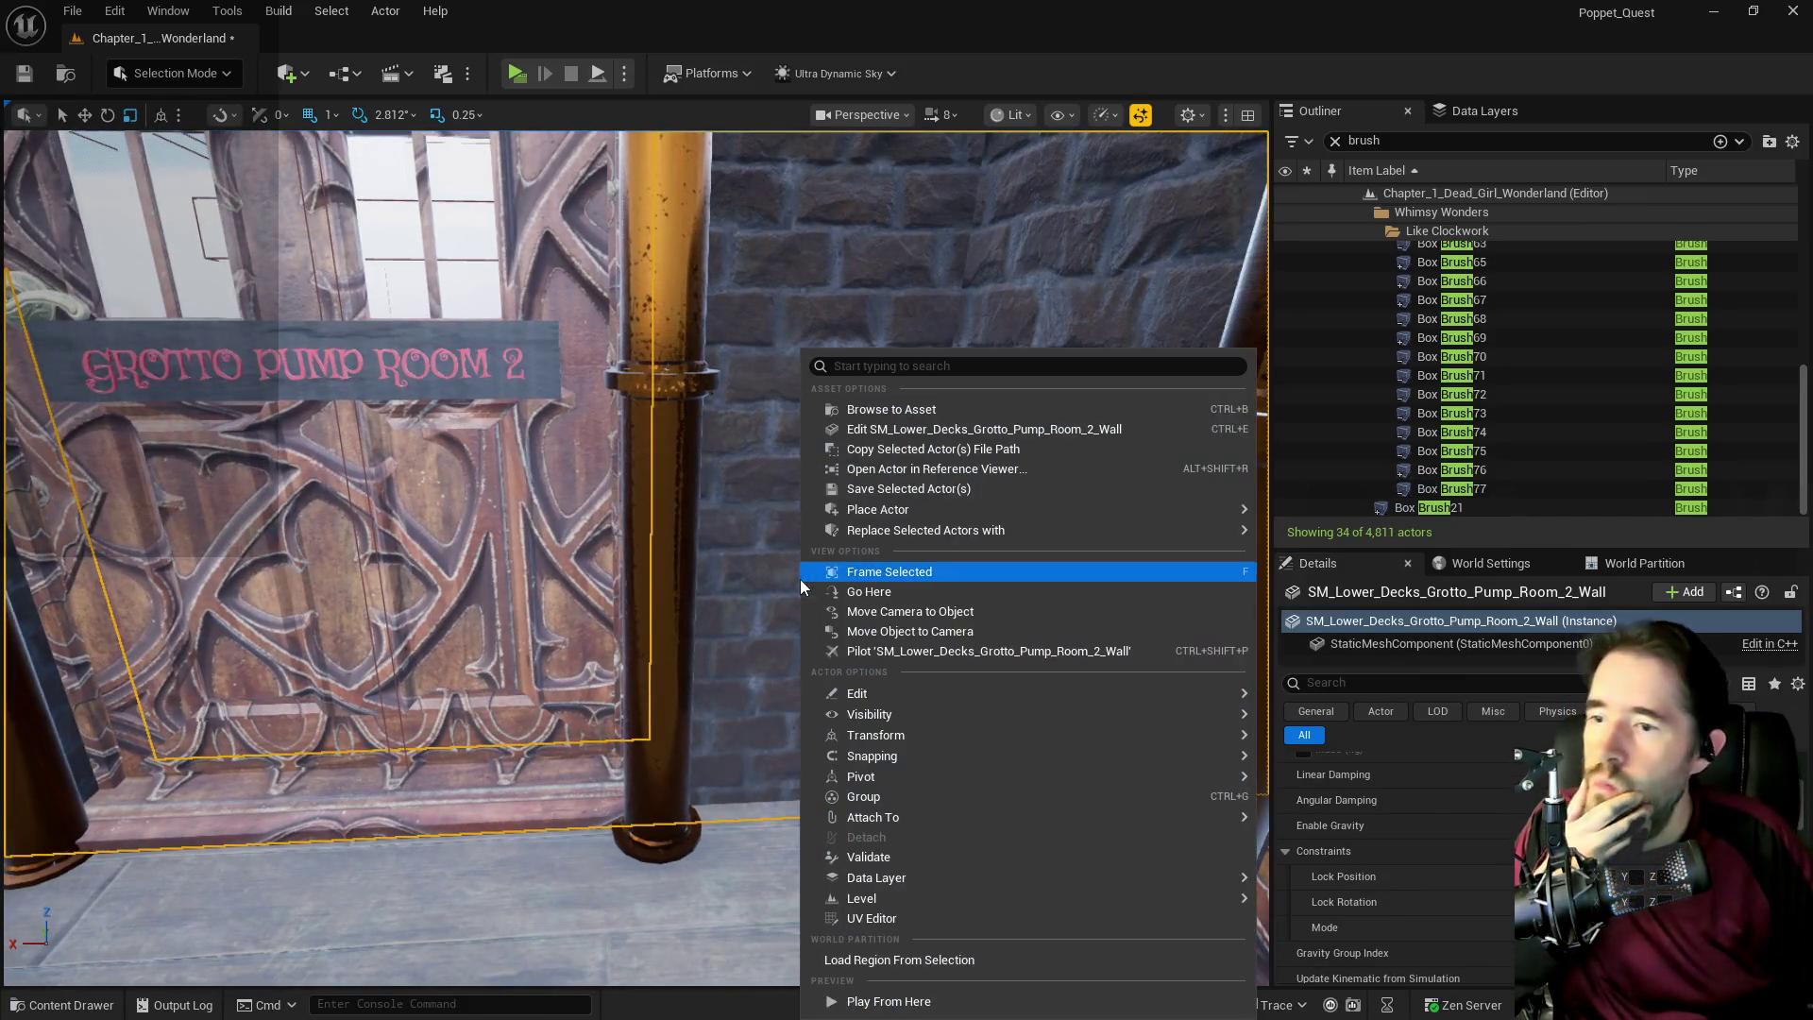
{"action": "left_click", "coordinate": [871, 425]}
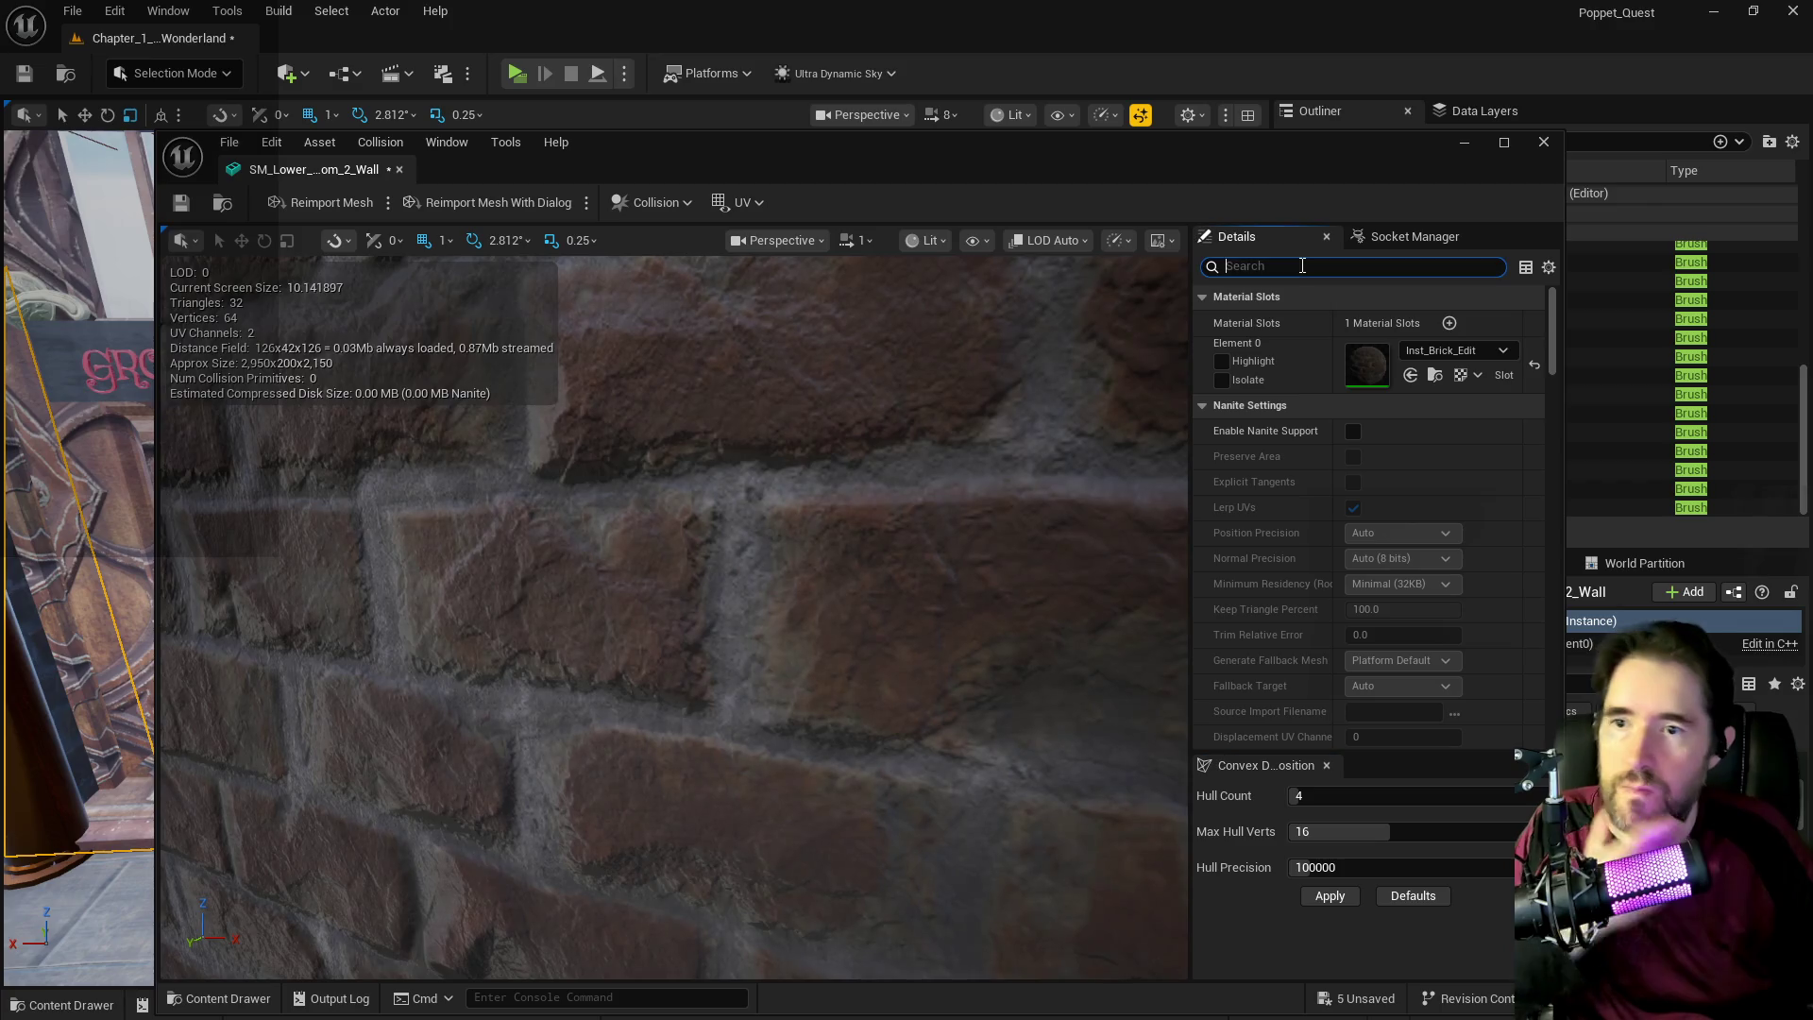
Set the wall's Collision Complexity to Use Complex Collision As Simple, then frame Box Brush21.
{"action": "left_click", "coordinate": [1302, 266]}
{"action": "type", "text": "com"}
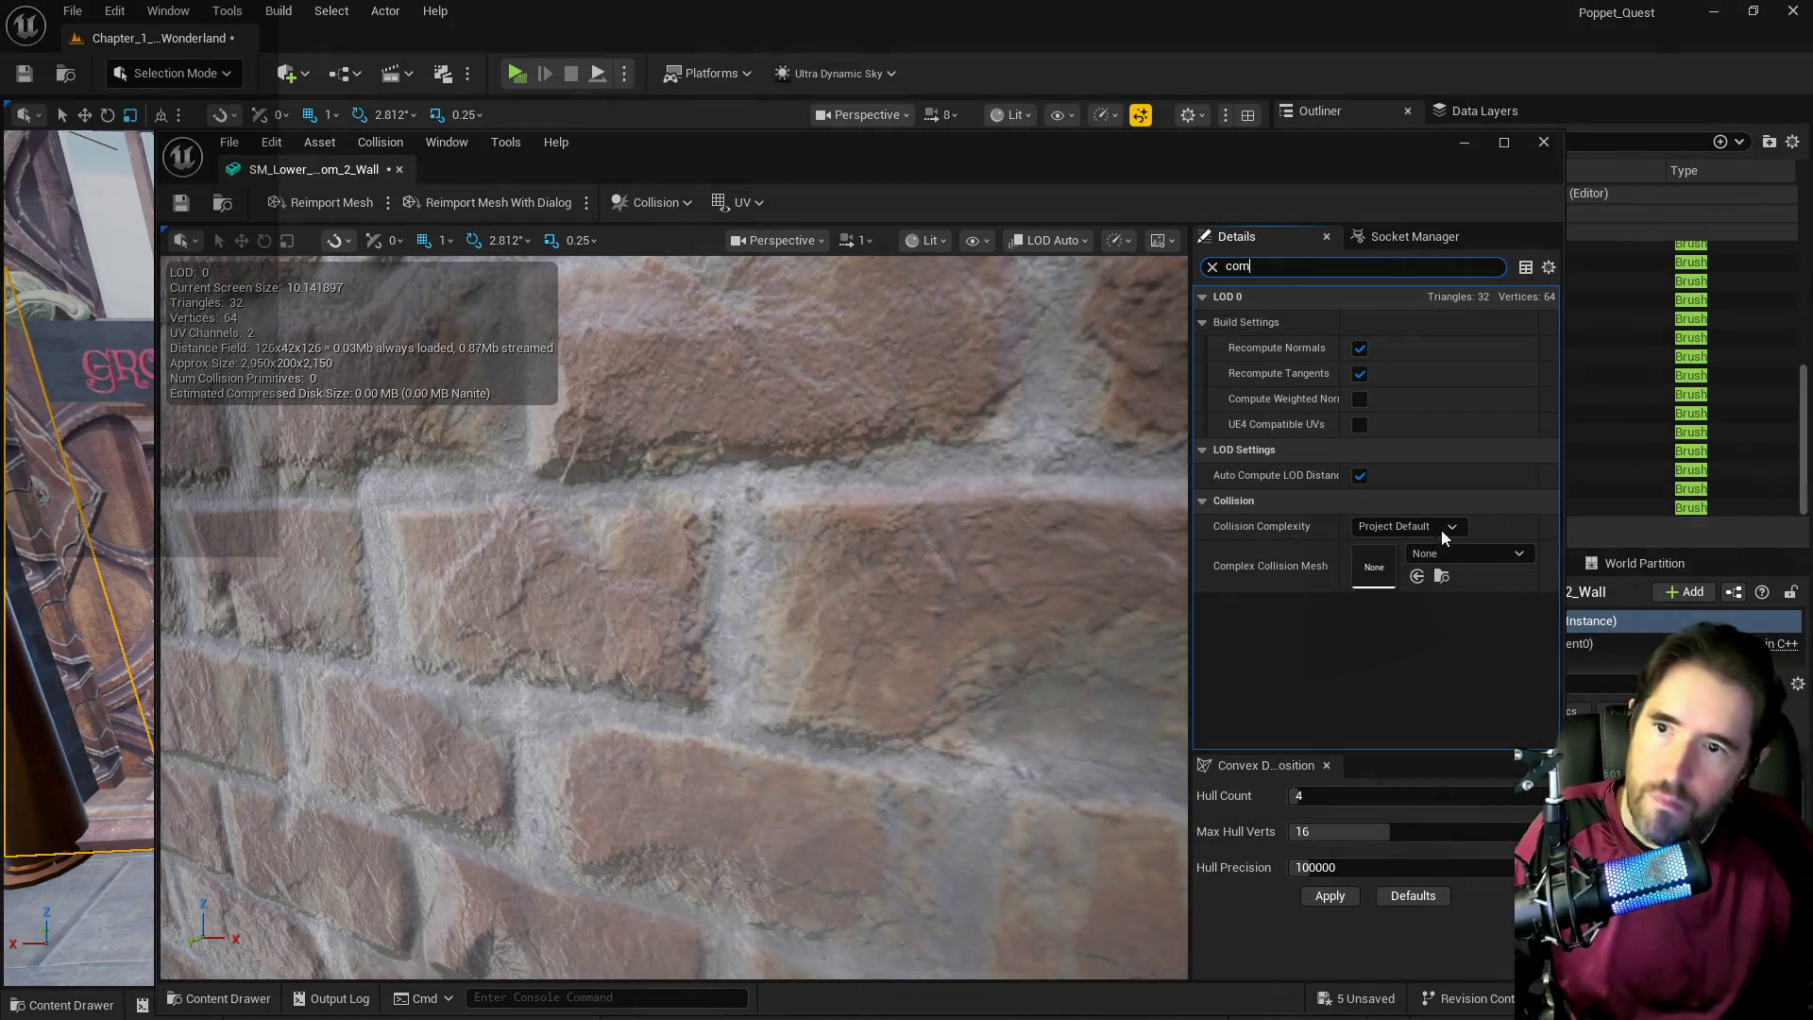
{"action": "left_click", "coordinate": [1431, 526]}
{"action": "left_click", "coordinate": [1402, 598]}
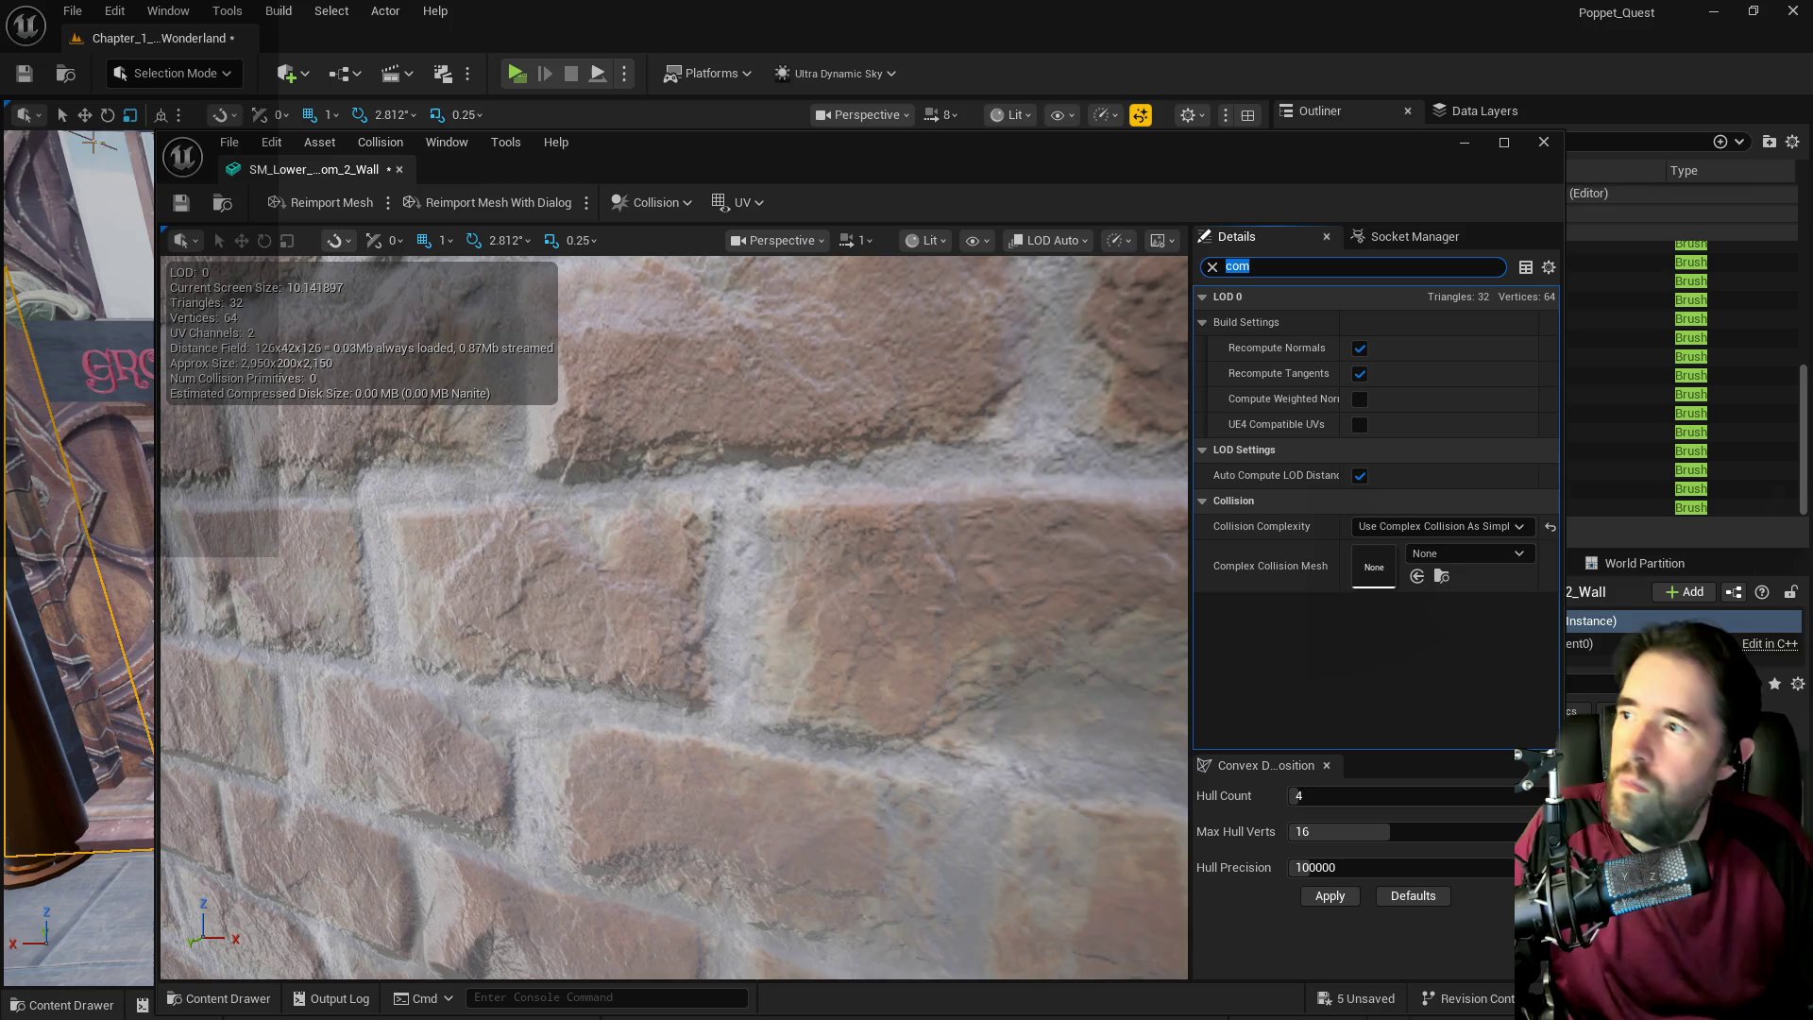
{"action": "left_click", "coordinate": [1544, 142]}
{"action": "double_click", "coordinate": [1414, 507]}
{"action": "mouse_move", "coordinate": [661, 567]}
{"action": "left_mouse_down"}
{"action": "mouse_move", "coordinate": [651, 605]}
{"action": "mouse_move", "coordinate": [680, 529]}
{"action": "mouse_move", "coordinate": [737, 511]}
{"action": "mouse_move", "coordinate": [699, 548]}
{"action": "mouse_move", "coordinate": [680, 529]}
{"action": "mouse_move", "coordinate": [661, 567]}
{"action": "mouse_move", "coordinate": [623, 529]}
{"action": "mouse_move", "coordinate": [680, 492]}
{"action": "left_mouse_up"}
{"action": "left_click_drag", "start_coordinate": [912, 557], "coordinate": [913, 558]}
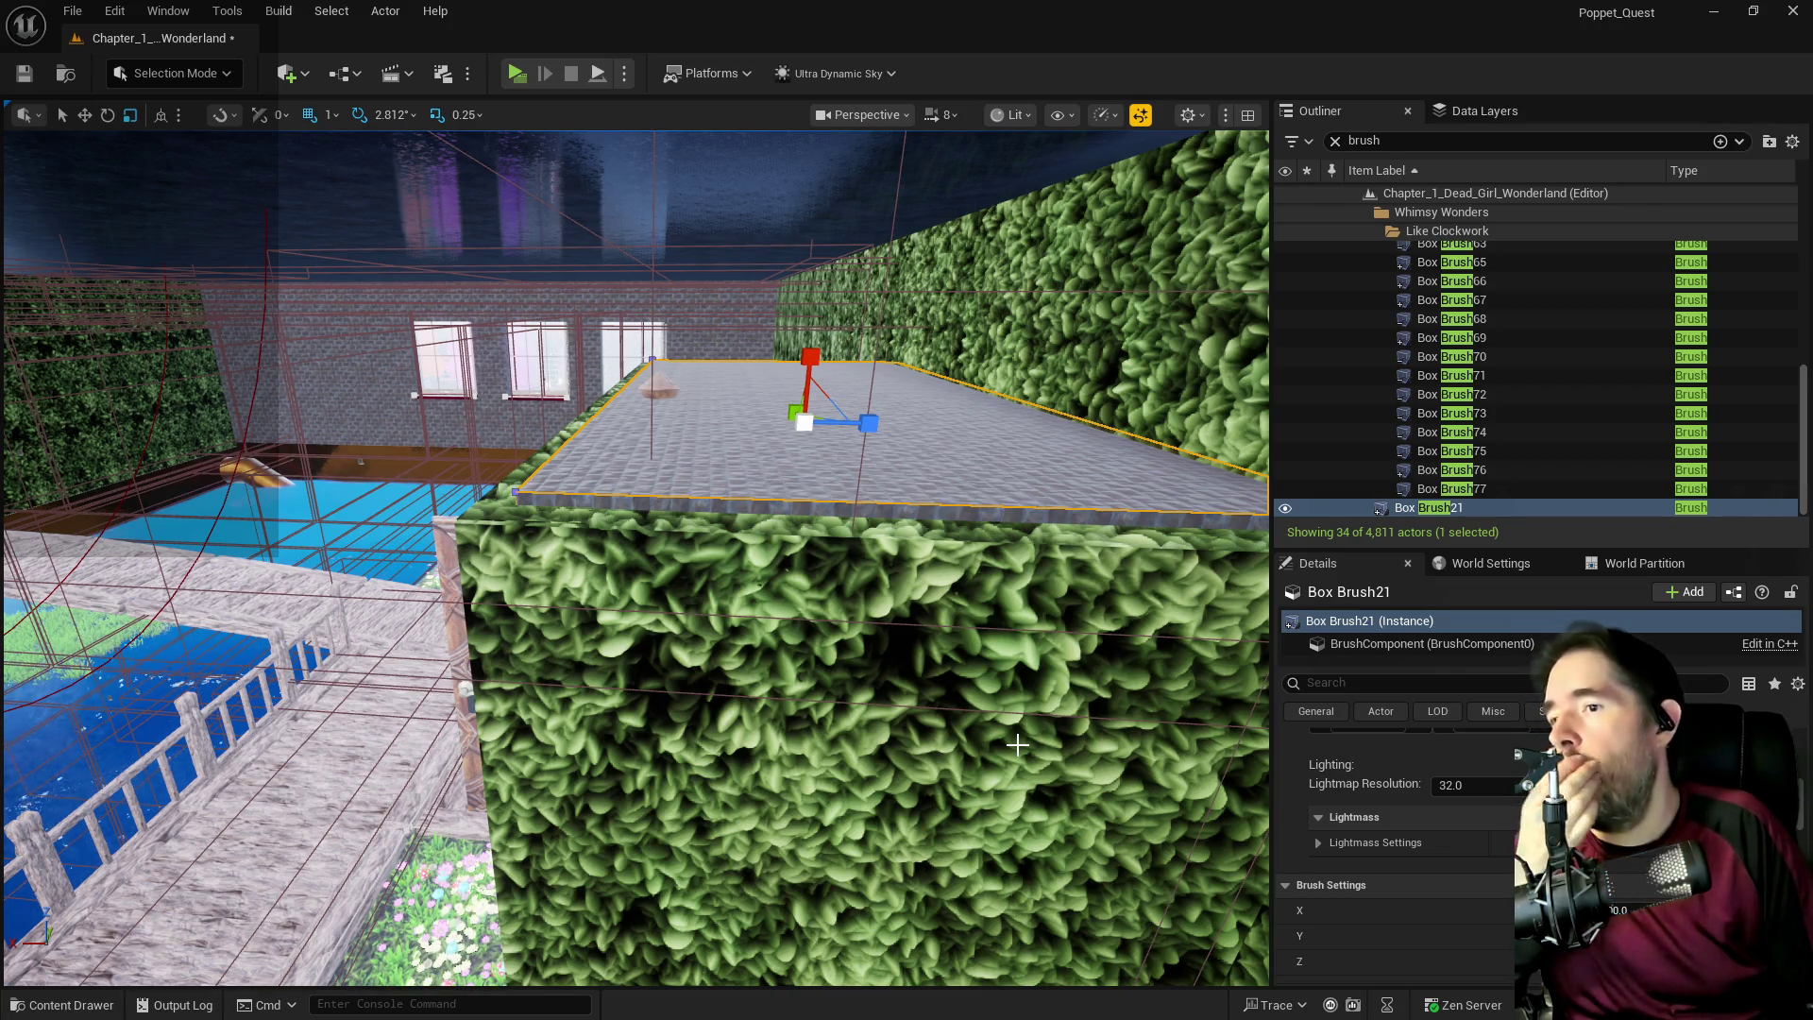
{"action": "key", "text": "s"}
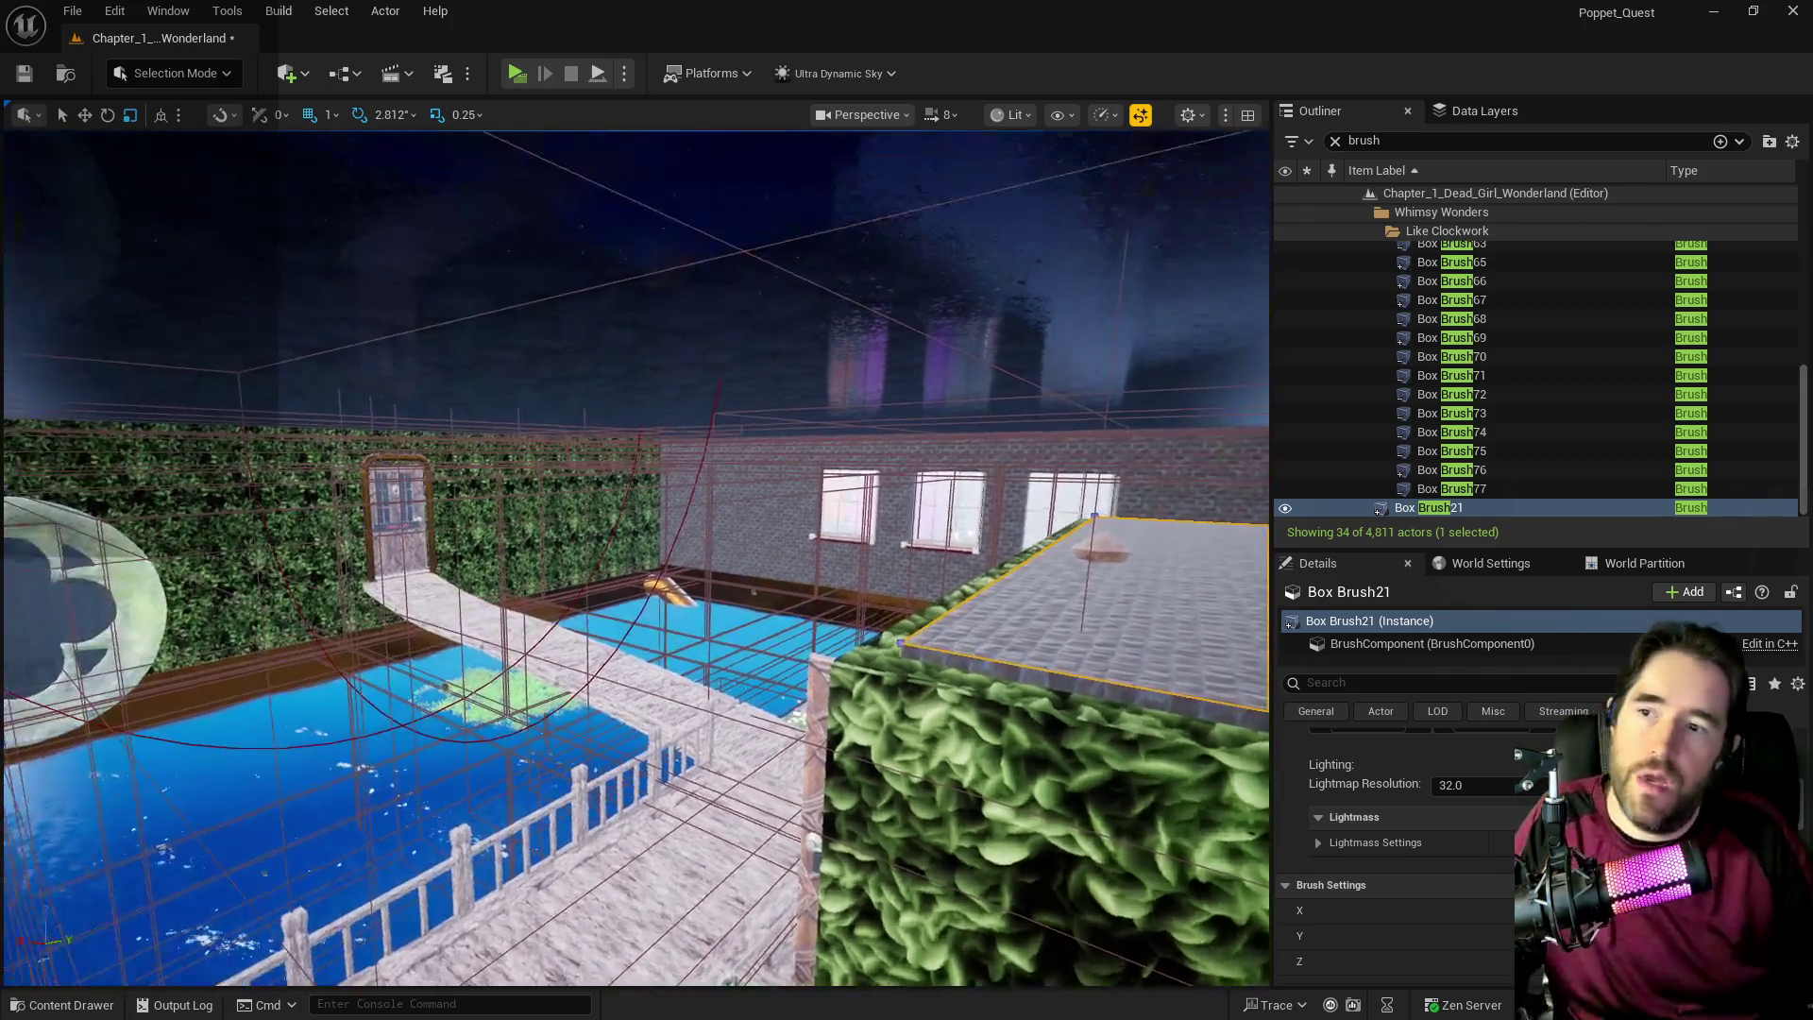
{"action": "key", "text": "s"}
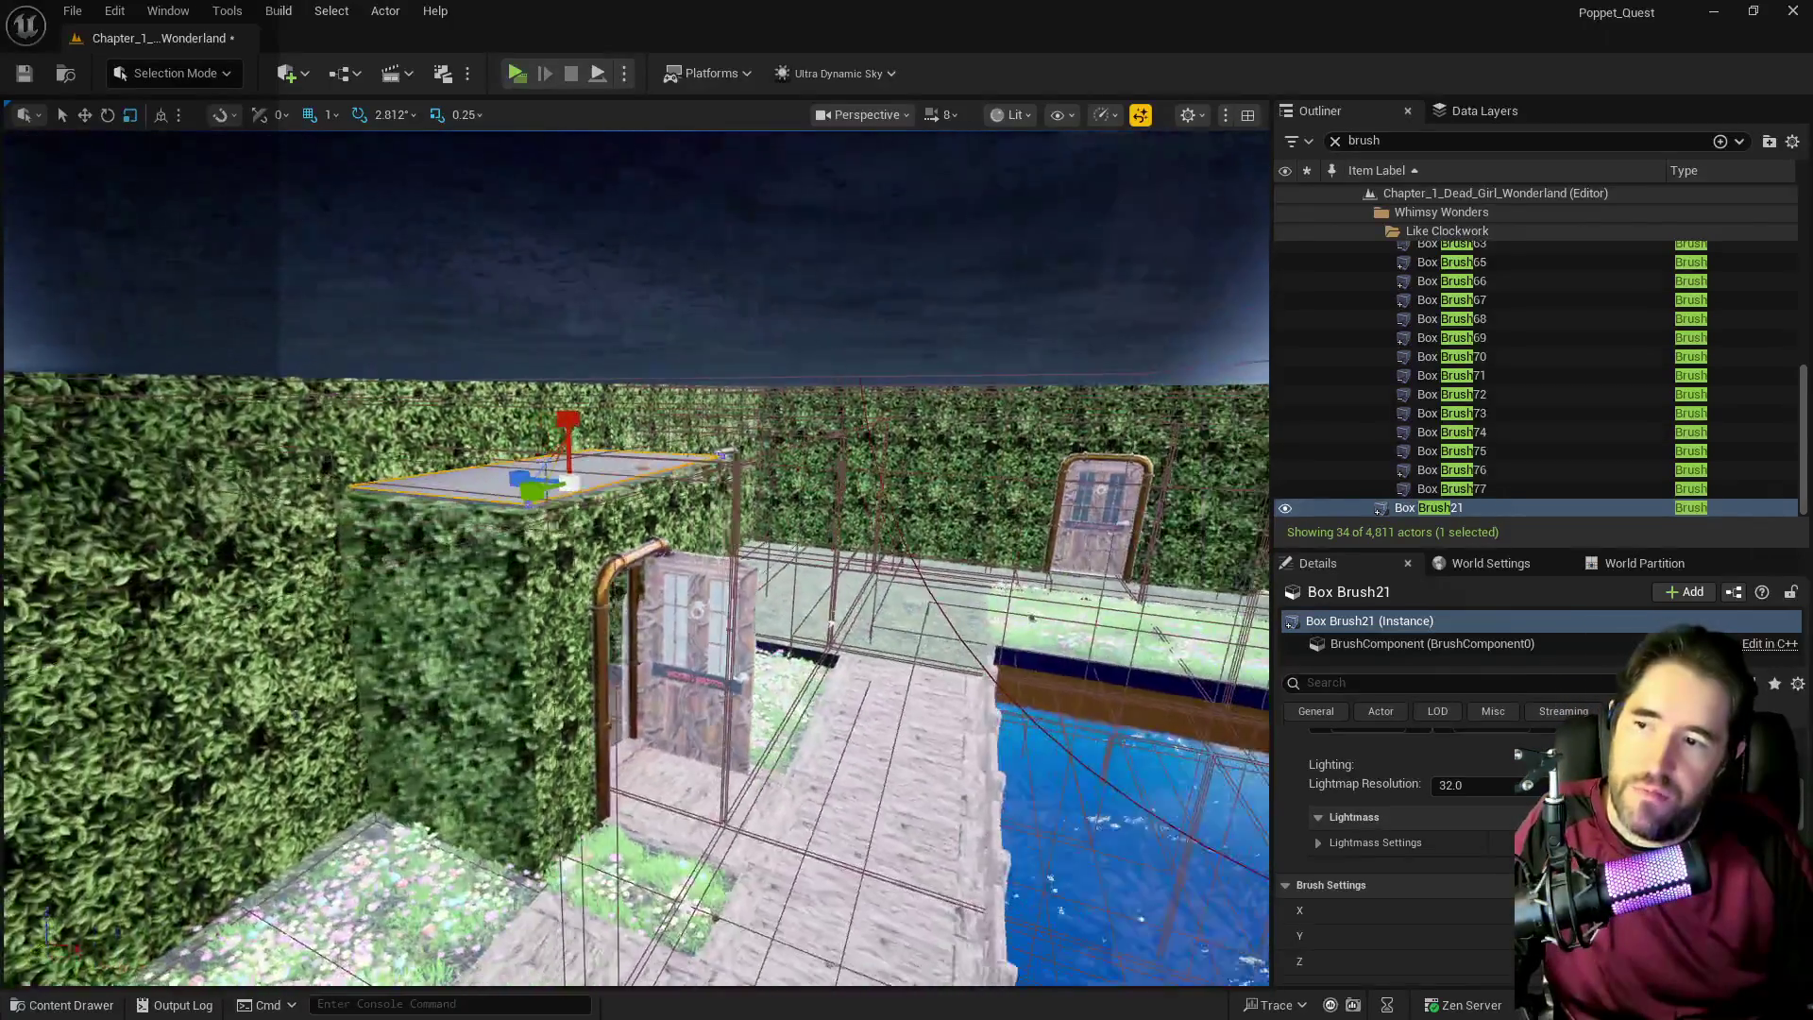
{"action": "key", "text": "w"}
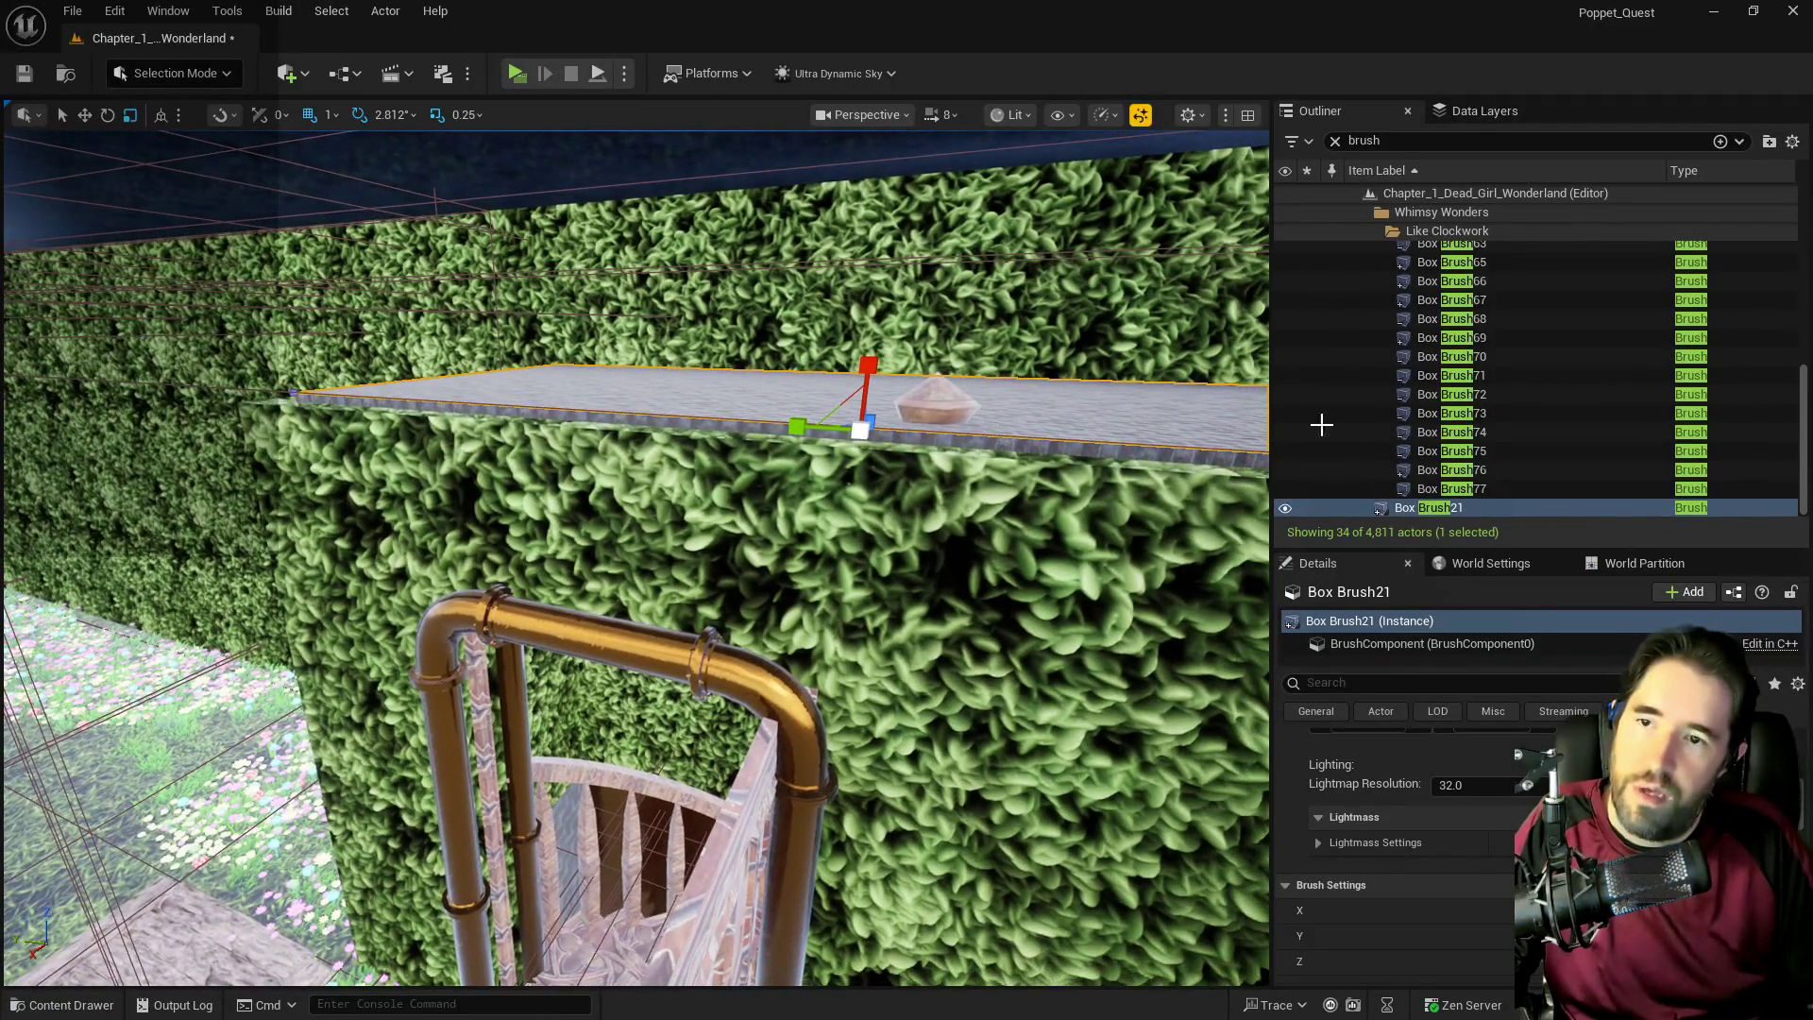
{"action": "left_click", "coordinate": [1474, 112]}
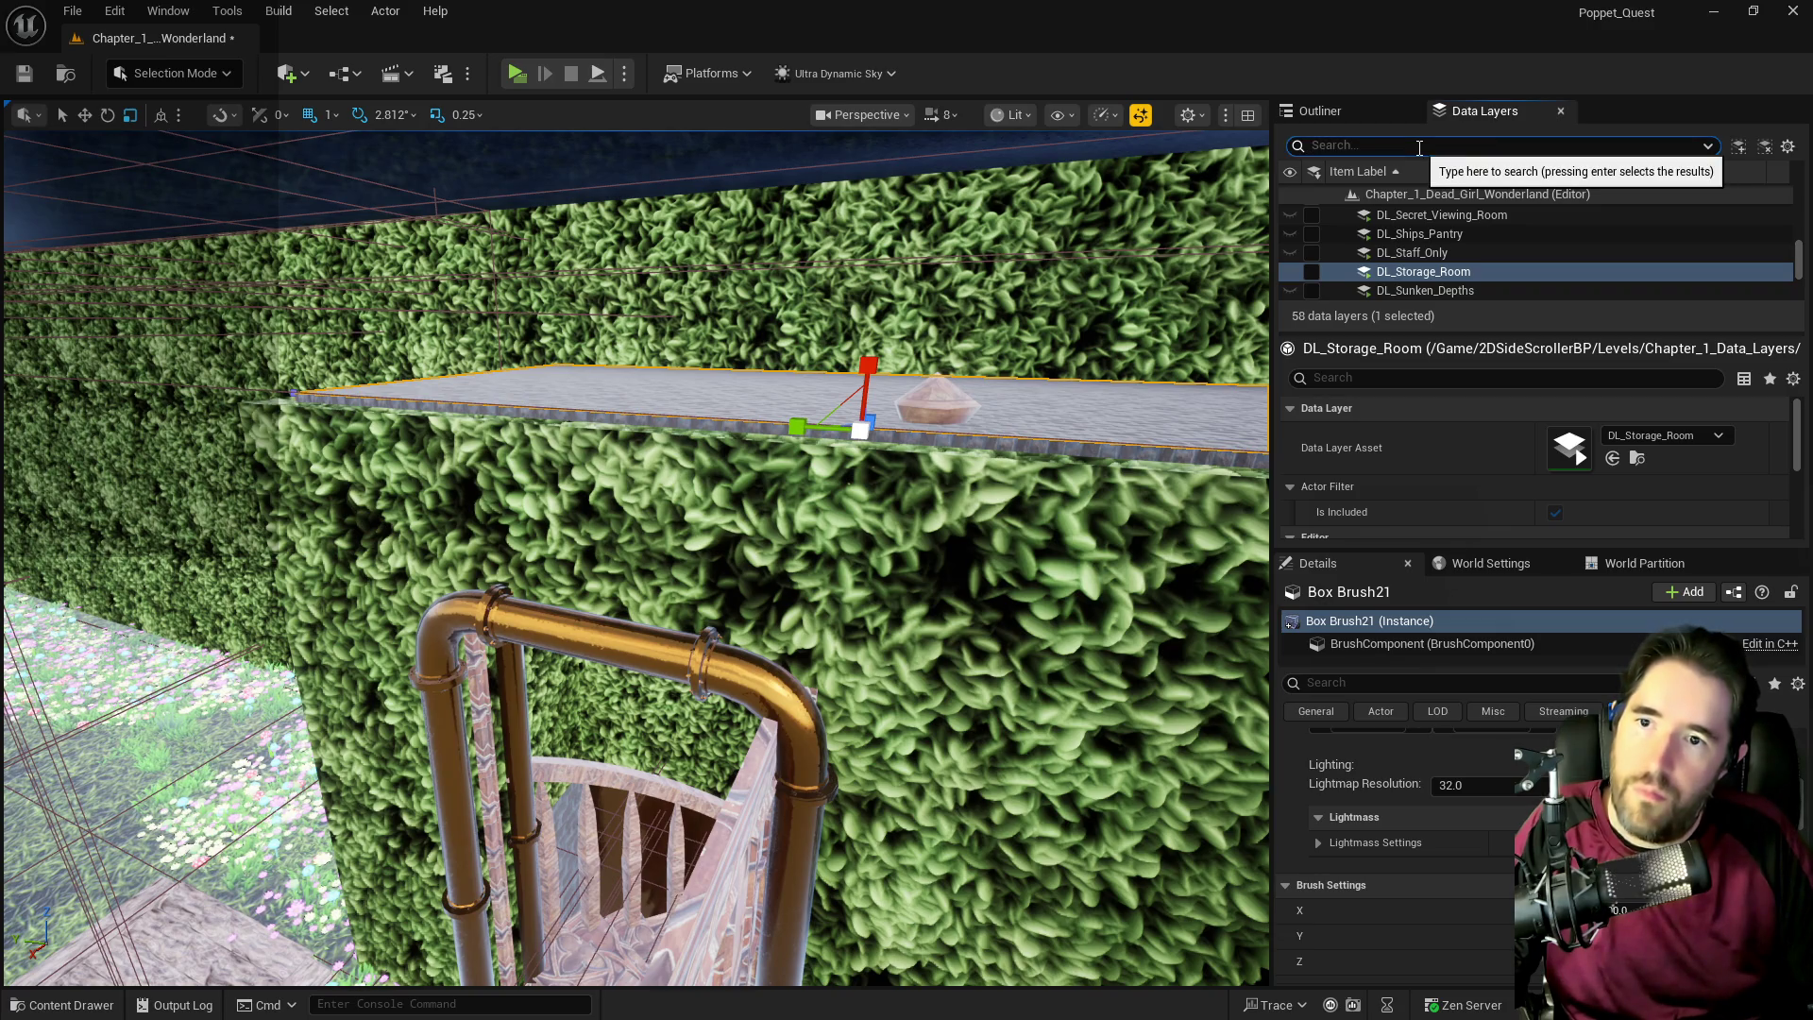
Filter data layers by 'hid' and load DL_Hidden_Grotto, viewing the room from above.
{"action": "type", "text": "hid"}
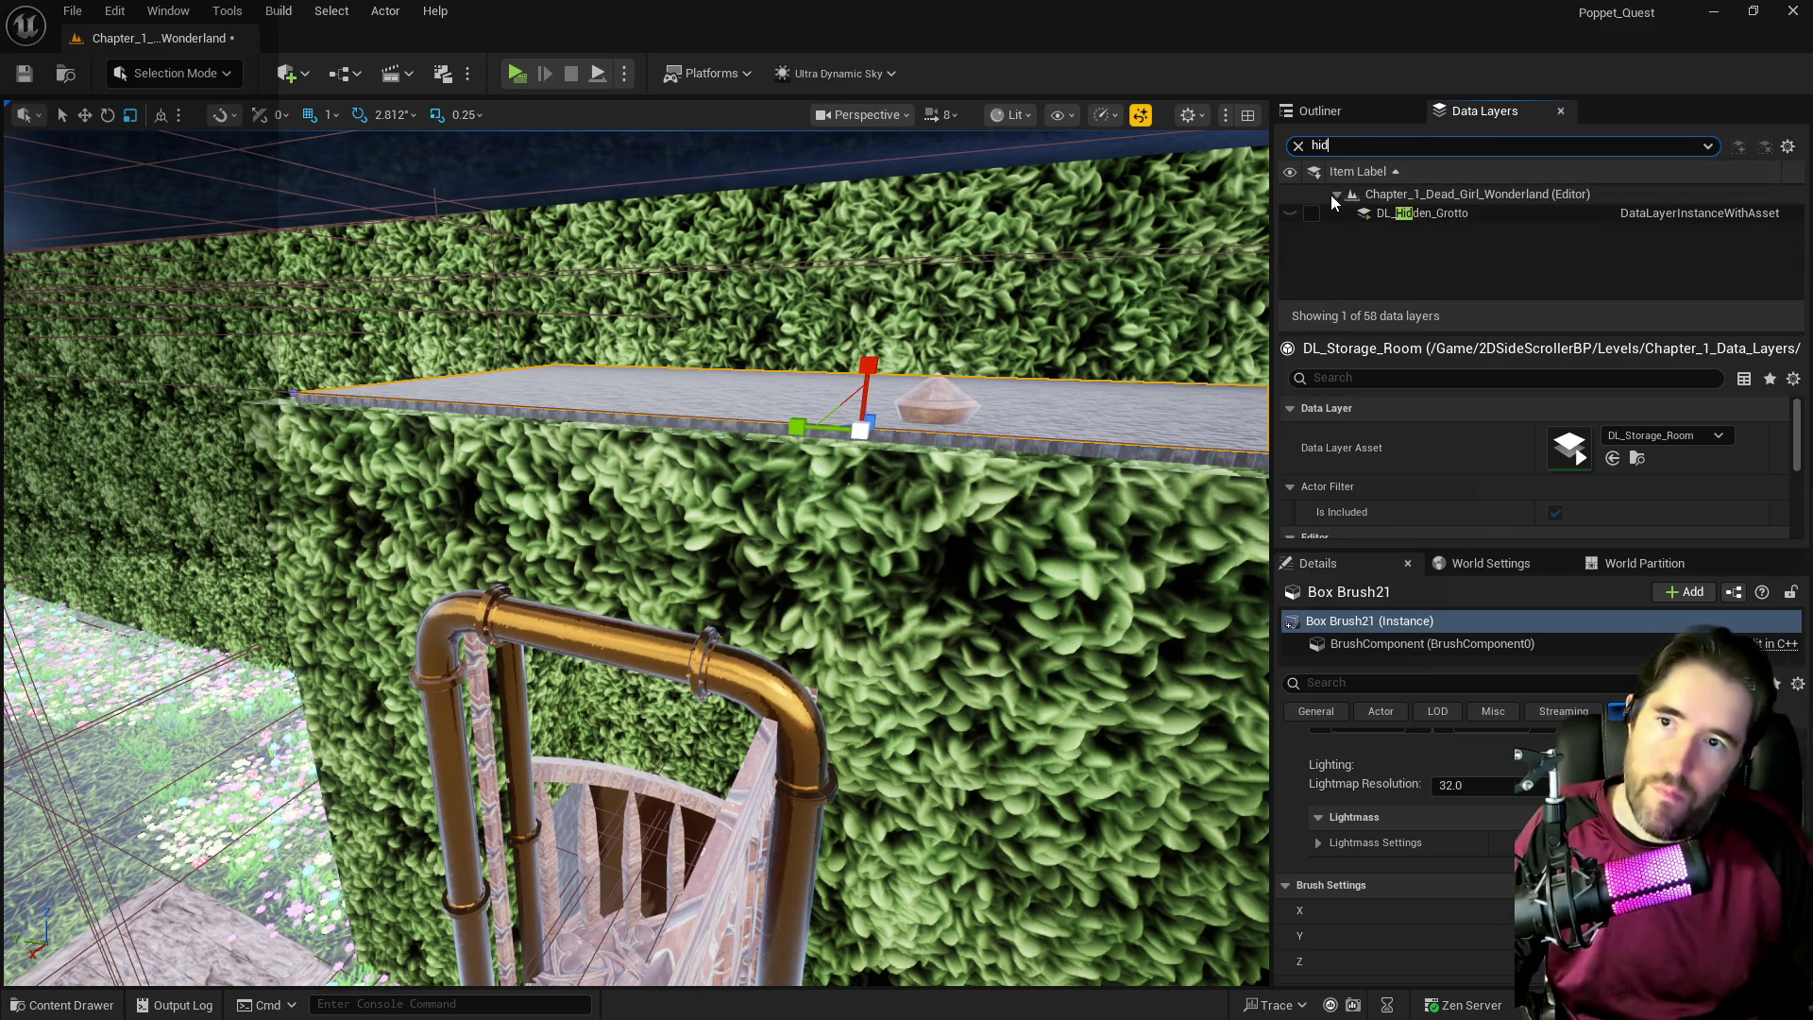
{"action": "left_click", "coordinate": [1312, 214]}
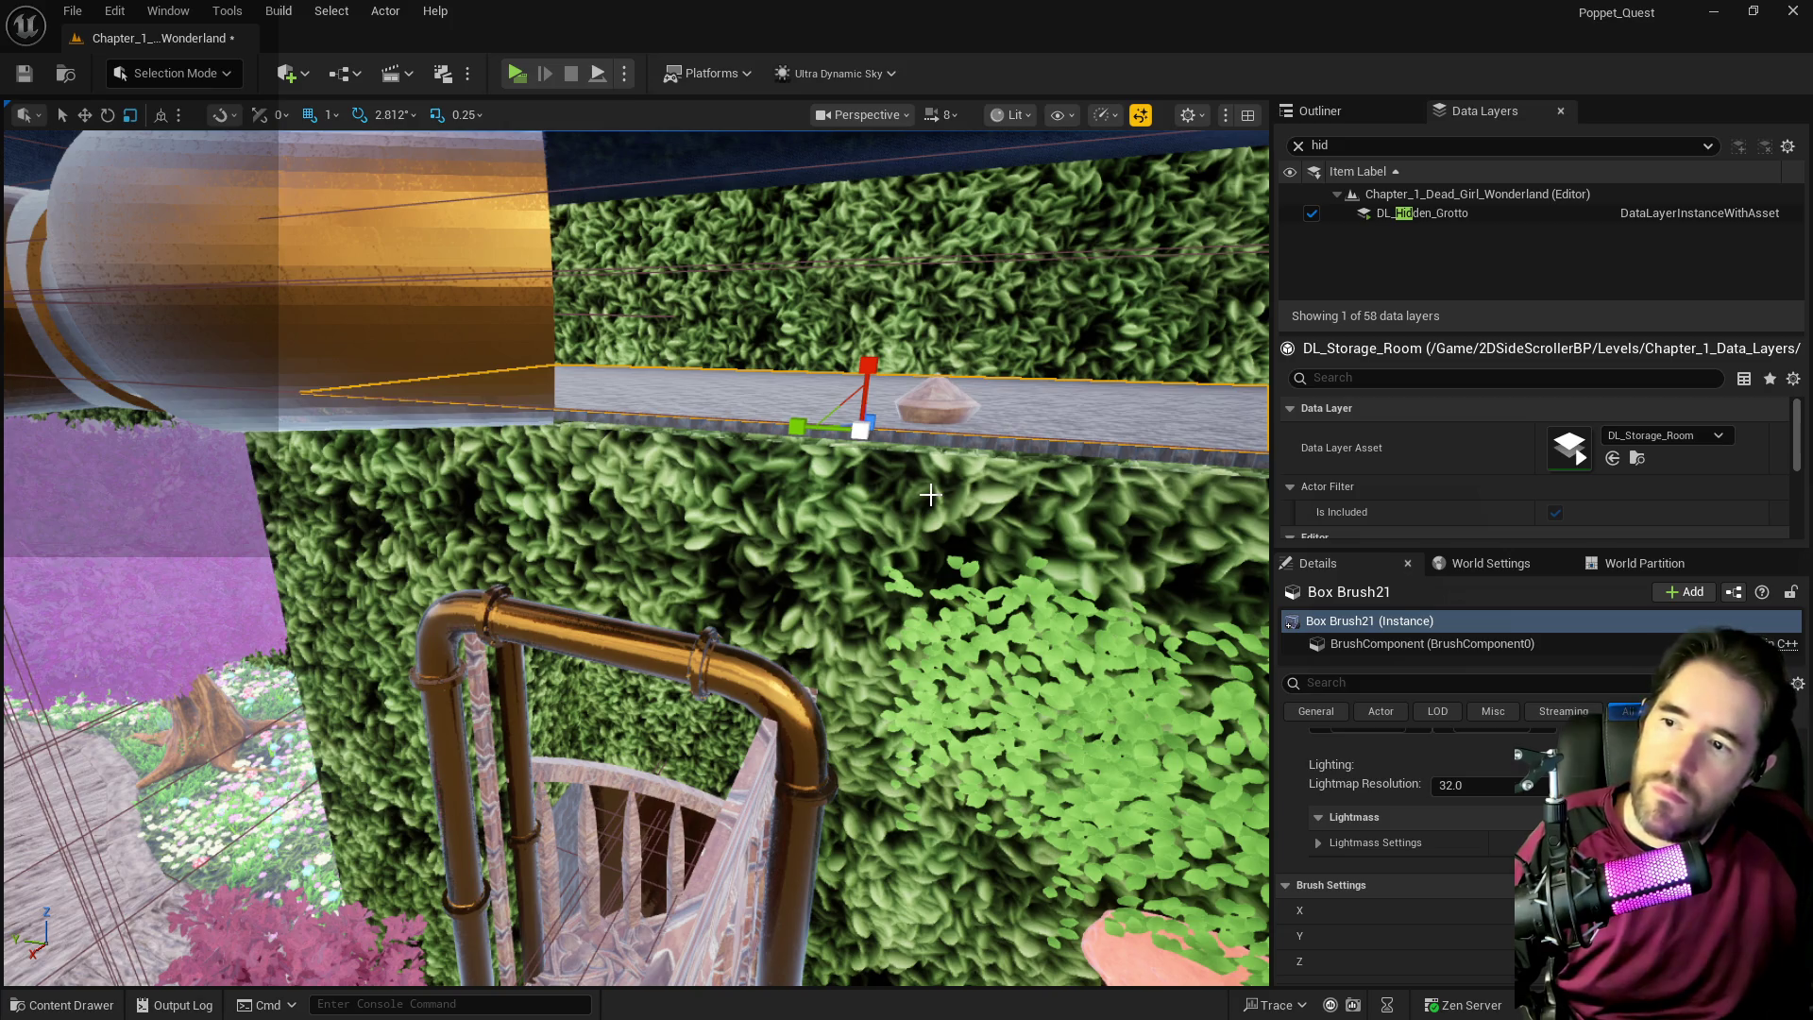
{"action": "mouse_move", "coordinate": [964, 528]}
{"action": "left_mouse_down"}
{"action": "mouse_move", "coordinate": [888, 454]}
{"action": "mouse_move", "coordinate": [765, 435]}
{"action": "mouse_move", "coordinate": [765, 321]}
{"action": "mouse_move", "coordinate": [814, 275]}
{"action": "left_mouse_up"}
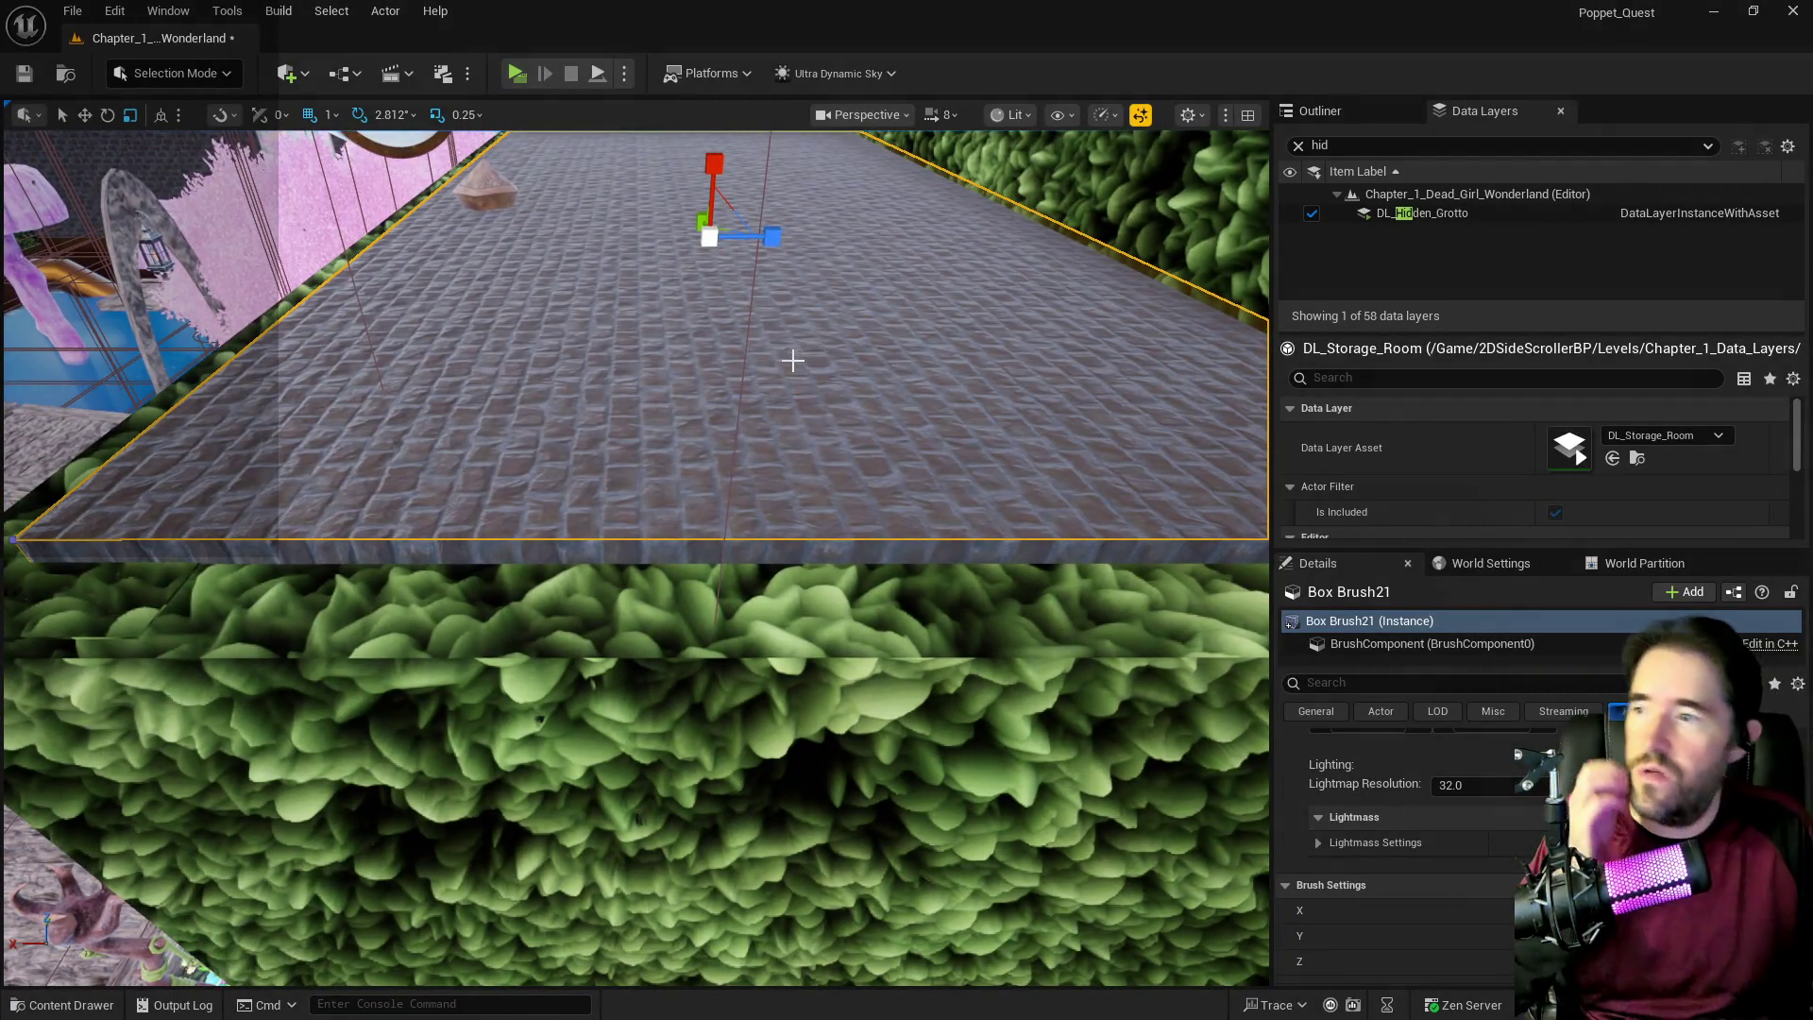
Select all adjacent wall surfaces of Box Brush21.
{"action": "scroll", "coordinate": [1406, 784], "scroll_direction": "up", "scroll_amount": 5}
{"action": "scroll", "coordinate": [1406, 782], "scroll_direction": "down", "scroll_amount": 2}
{"action": "scroll", "coordinate": [1369, 789], "scroll_direction": "up", "scroll_amount": 3}
{"action": "left_click", "coordinate": [1346, 791]}
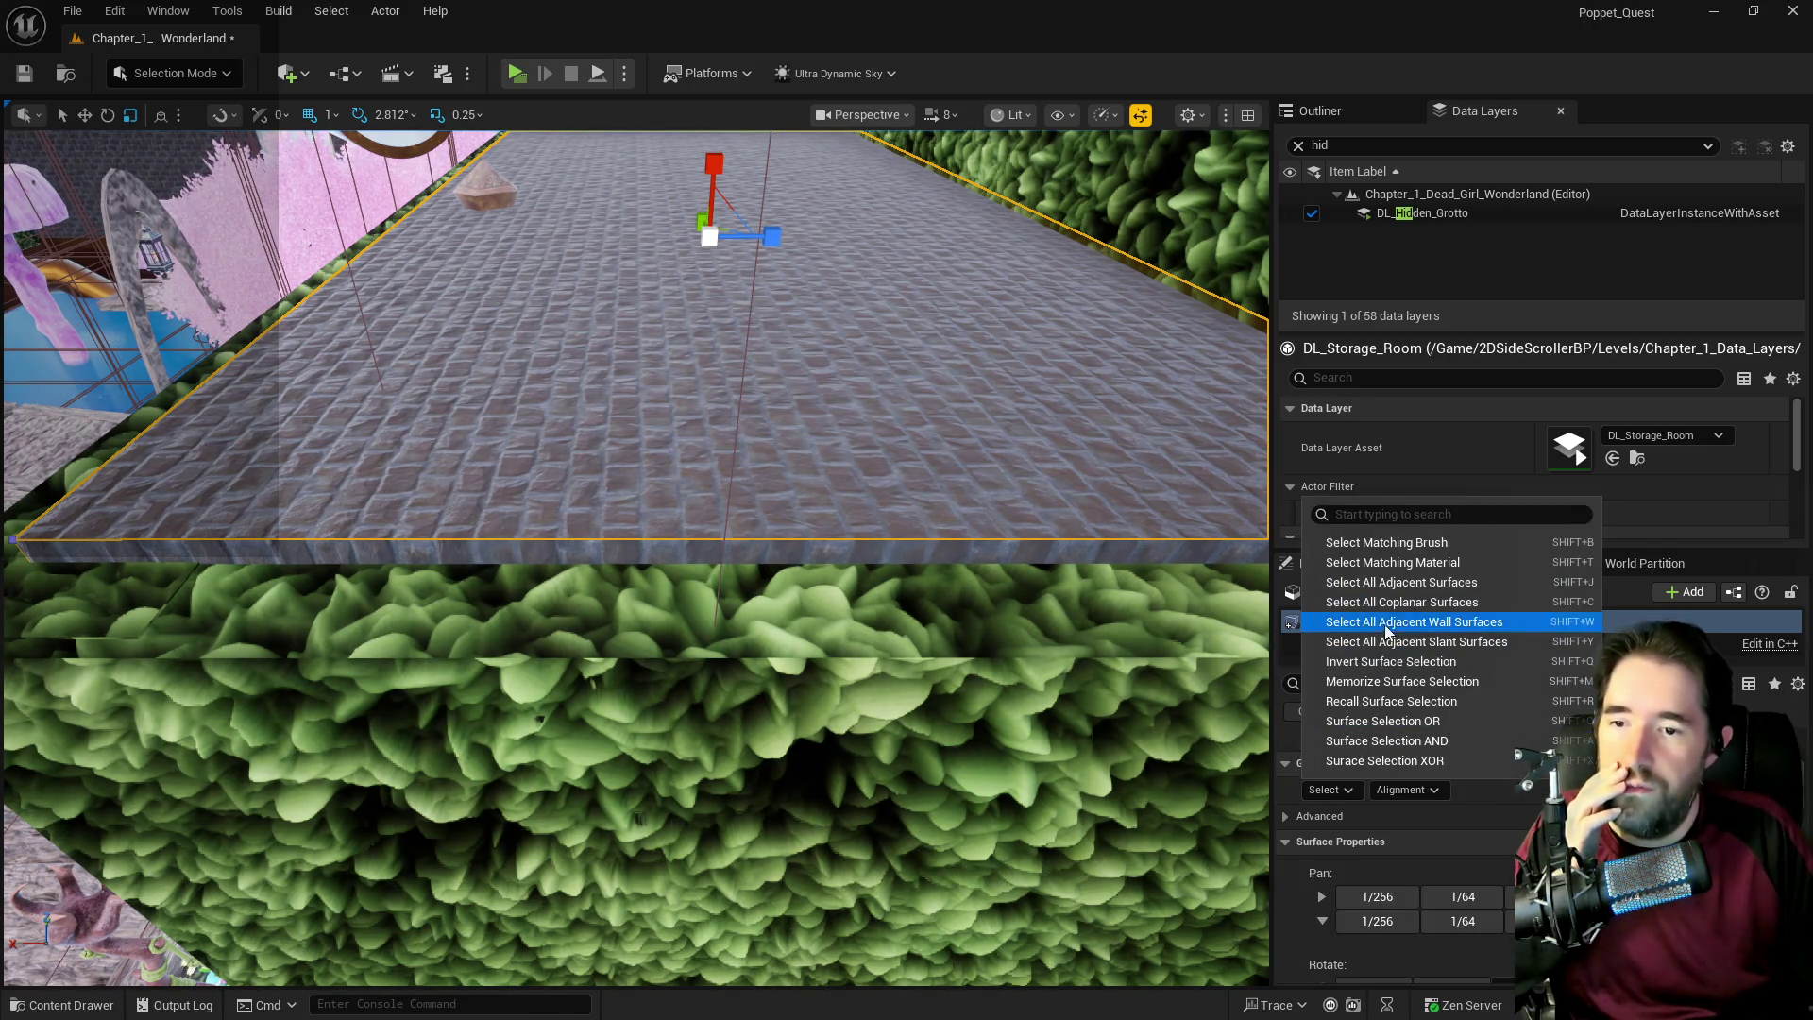
{"action": "left_click", "coordinate": [1396, 586]}
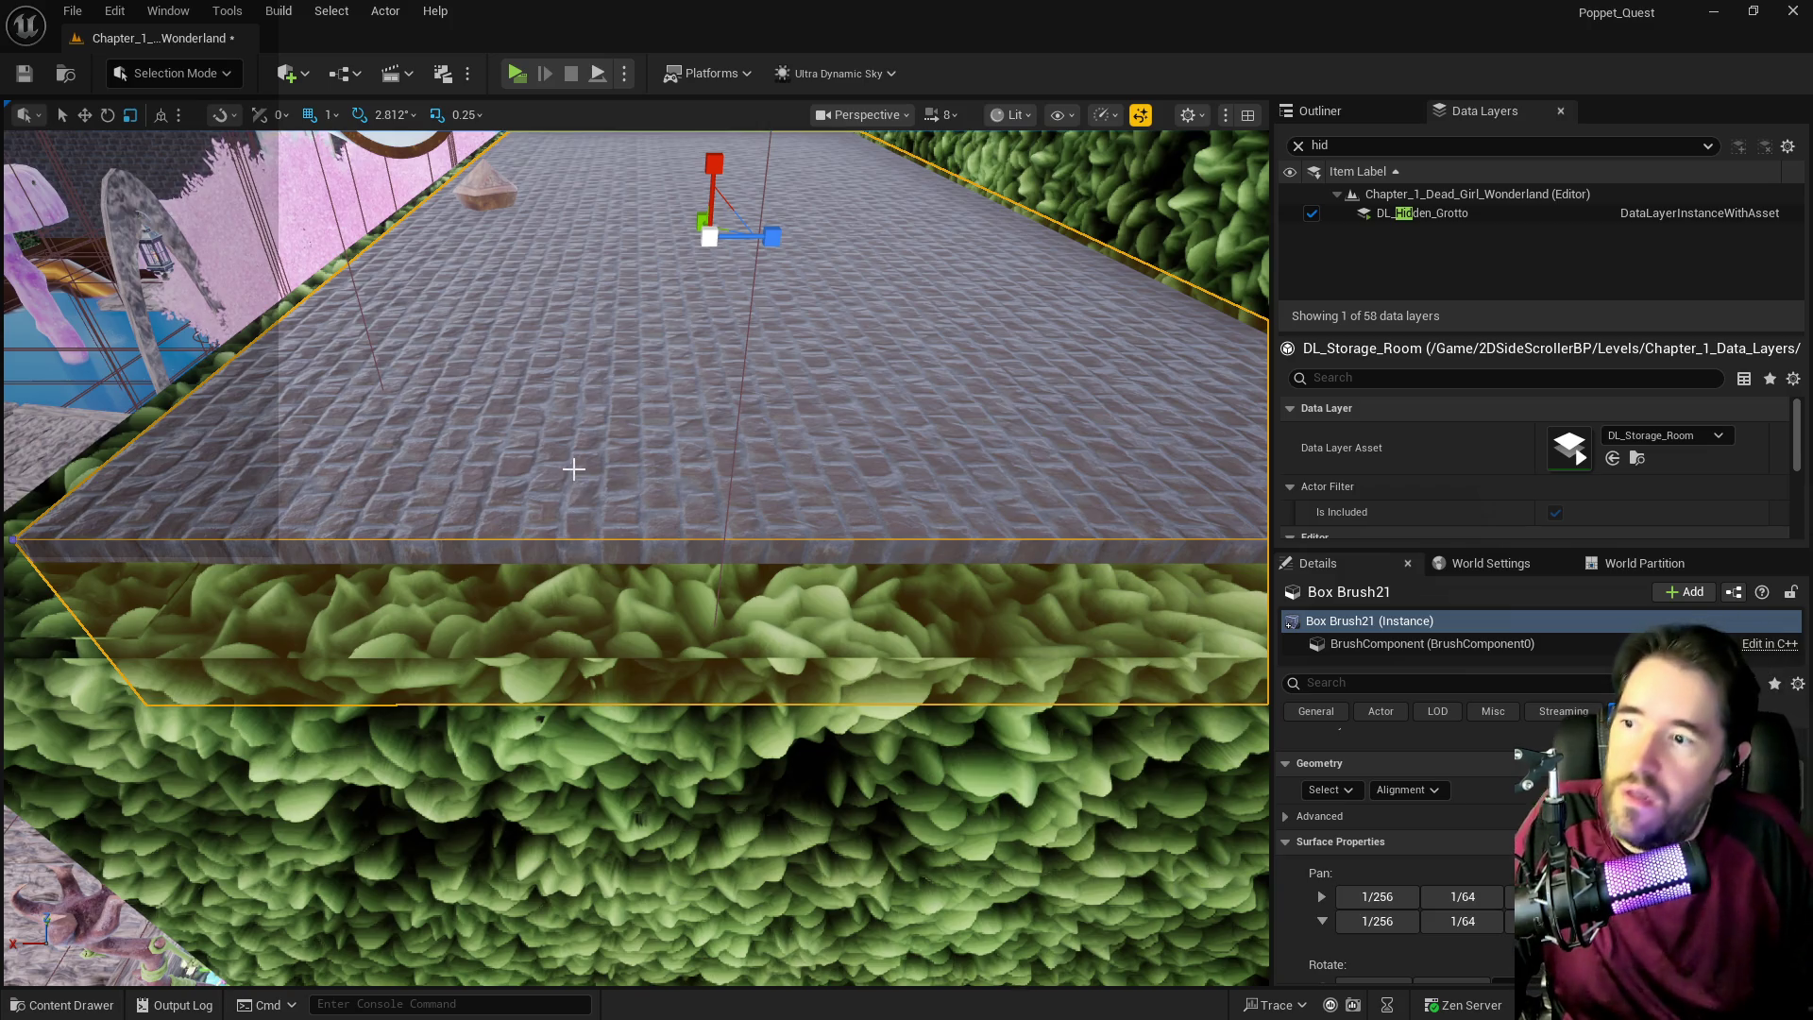
Clear the Data Layers filter, frame the floor brush, and set texture Scale U and V to 10.
{"action": "left_click", "coordinate": [1299, 145]}
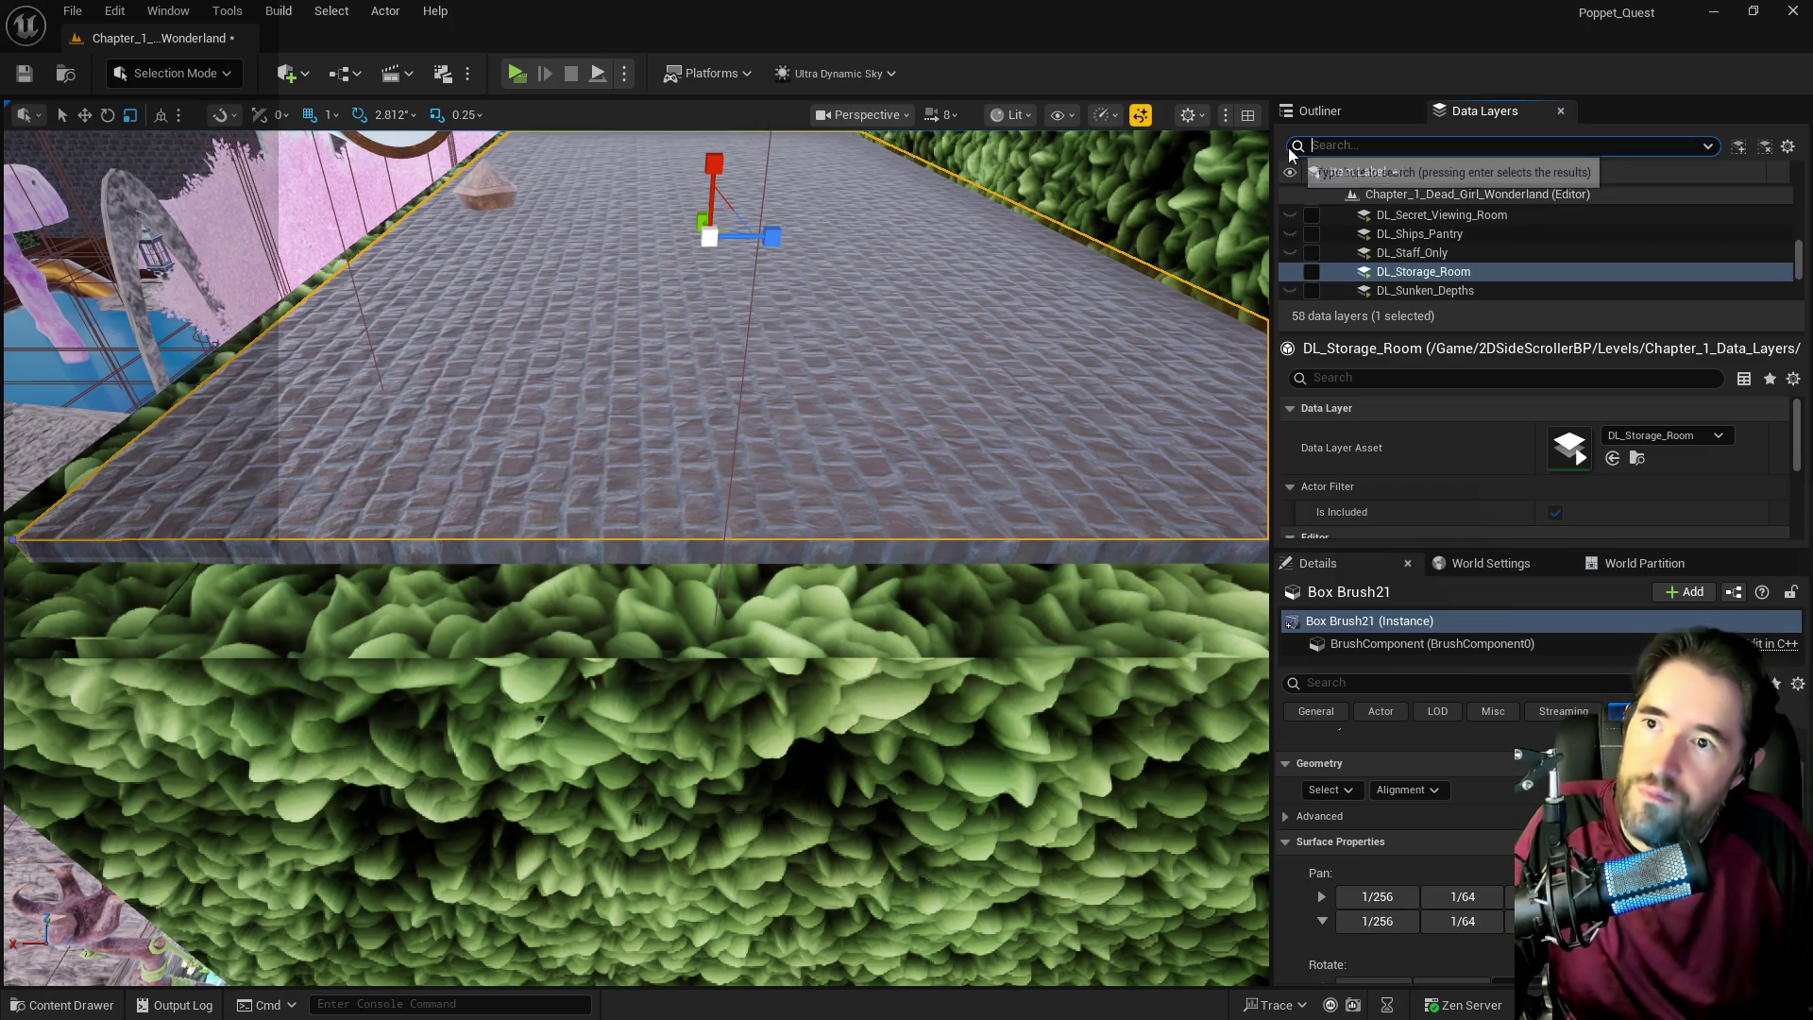
{"action": "left_click", "coordinate": [895, 399]}
{"action": "key", "text": "f"}
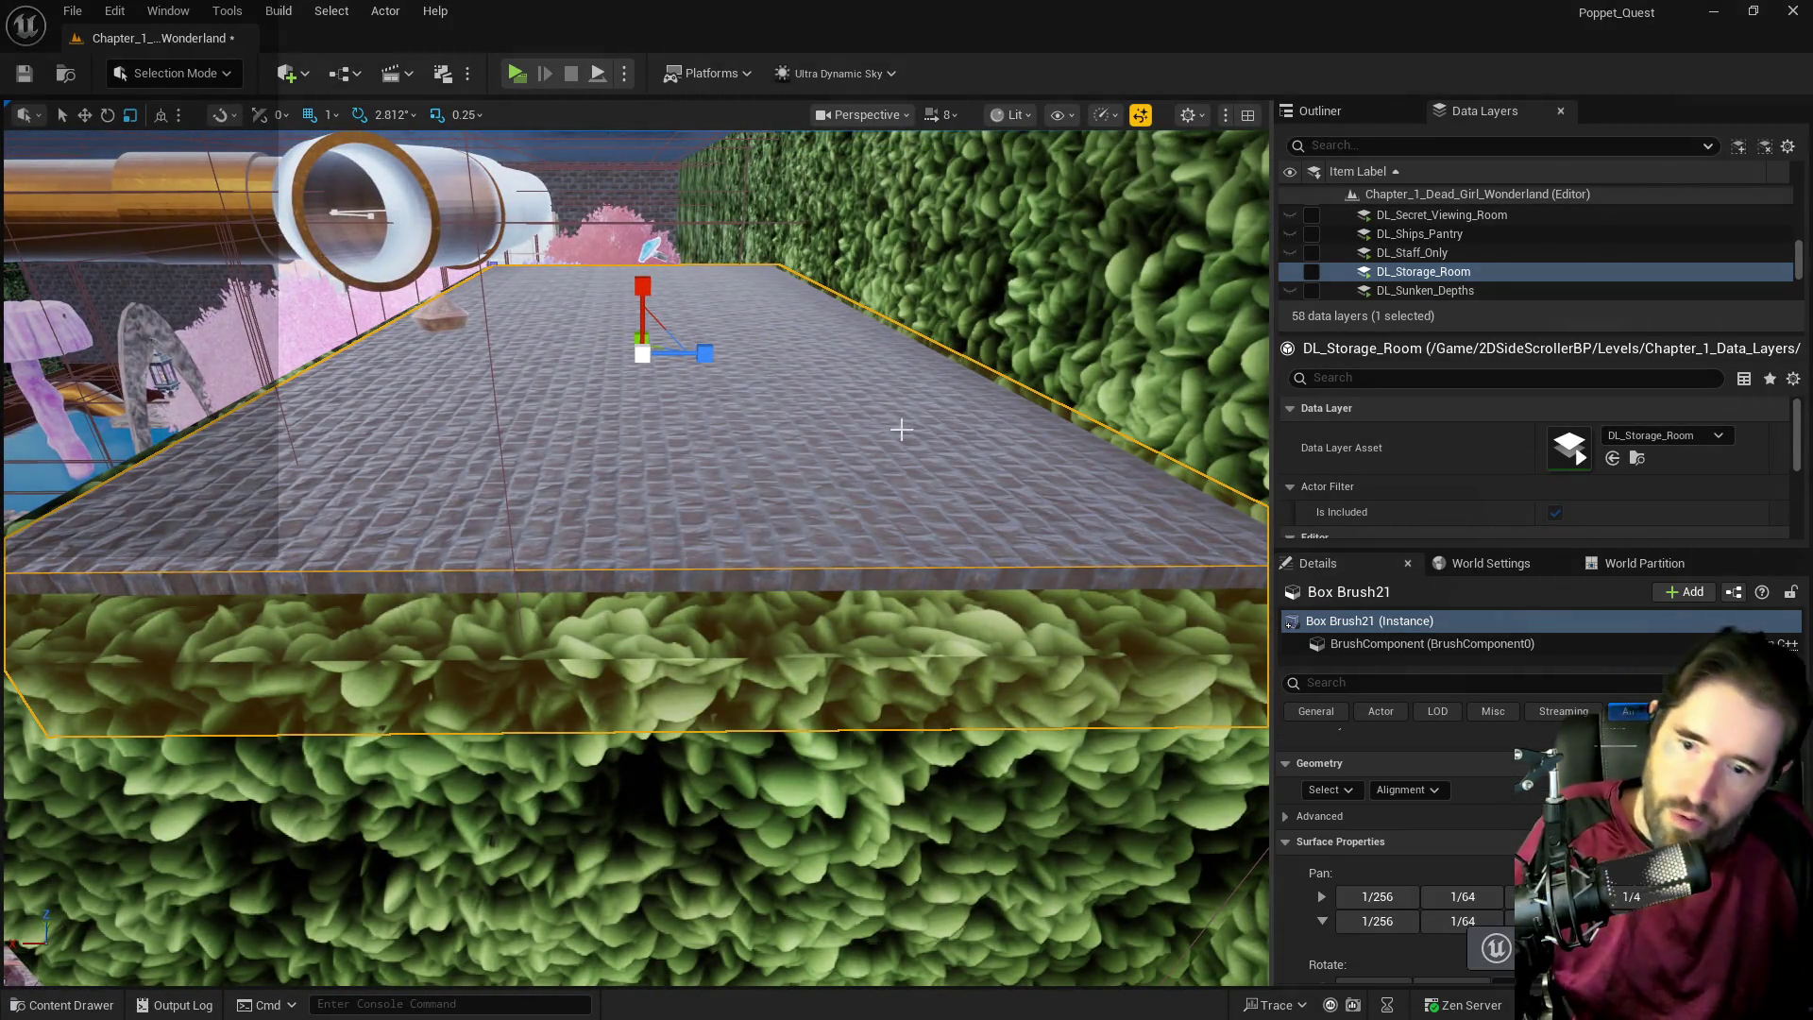
{"action": "scroll", "coordinate": [1380, 850], "scroll_direction": "down", "scroll_amount": 5}
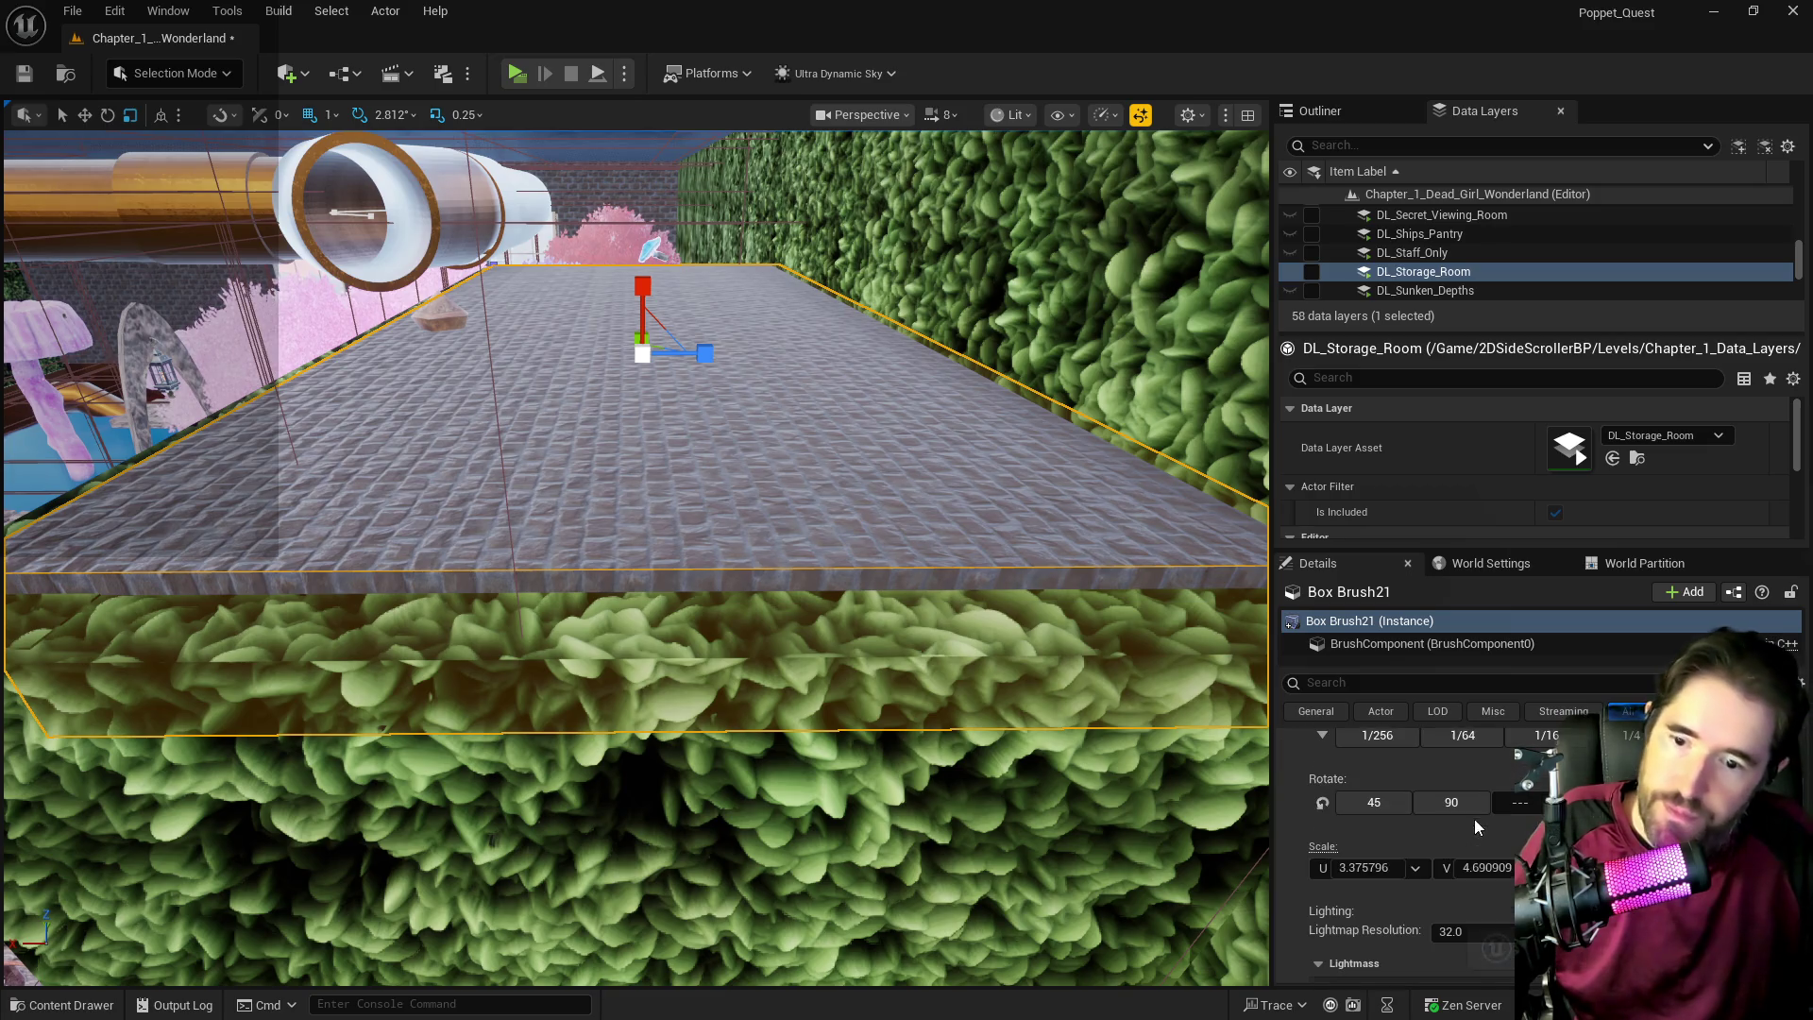
{"action": "left_click", "coordinate": [1380, 869]}
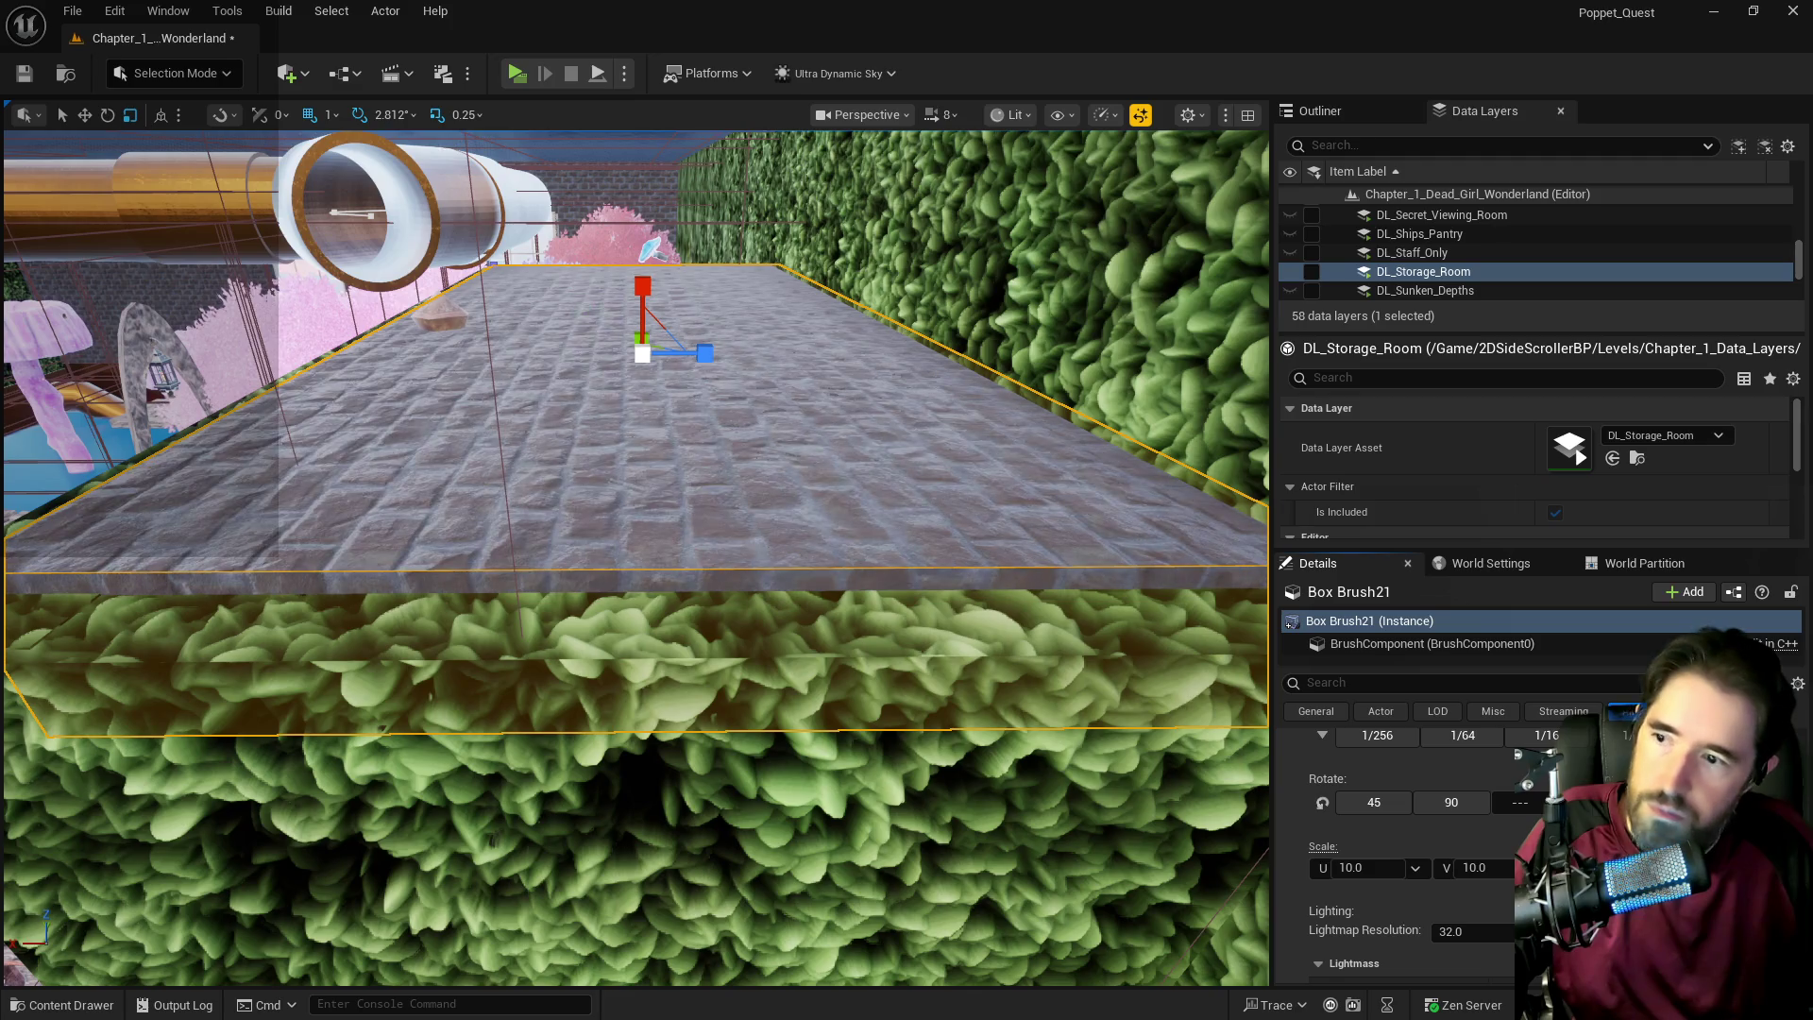
{"action": "scroll", "coordinate": [1434, 874], "scroll_direction": "down", "scroll_amount": 10}
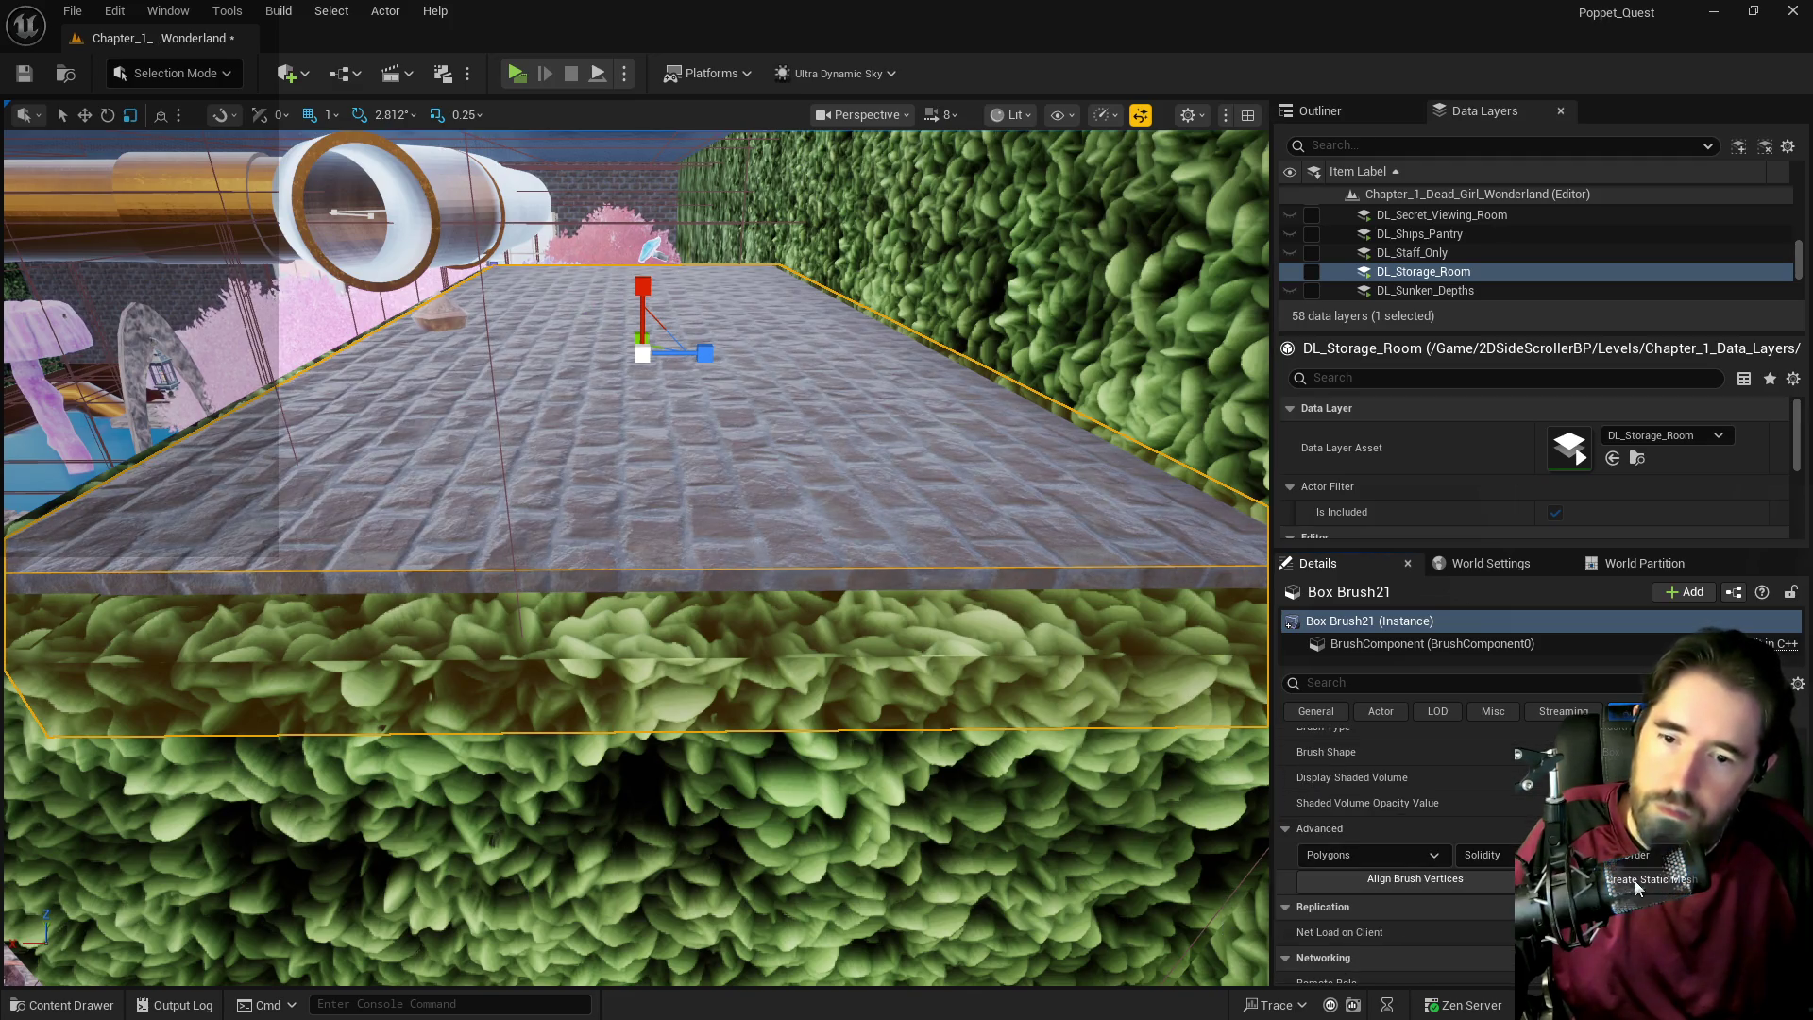
Convert Box Brush21 into a static mesh named SM_Hidden_Grotto_Stairwell_Roof inside Whimsy_Wonders.
{"action": "left_click", "coordinate": [1417, 869]}
{"action": "left_click", "coordinate": [745, 443]}
{"action": "scroll", "coordinate": [781, 515], "scroll_direction": "down", "scroll_amount": 5}
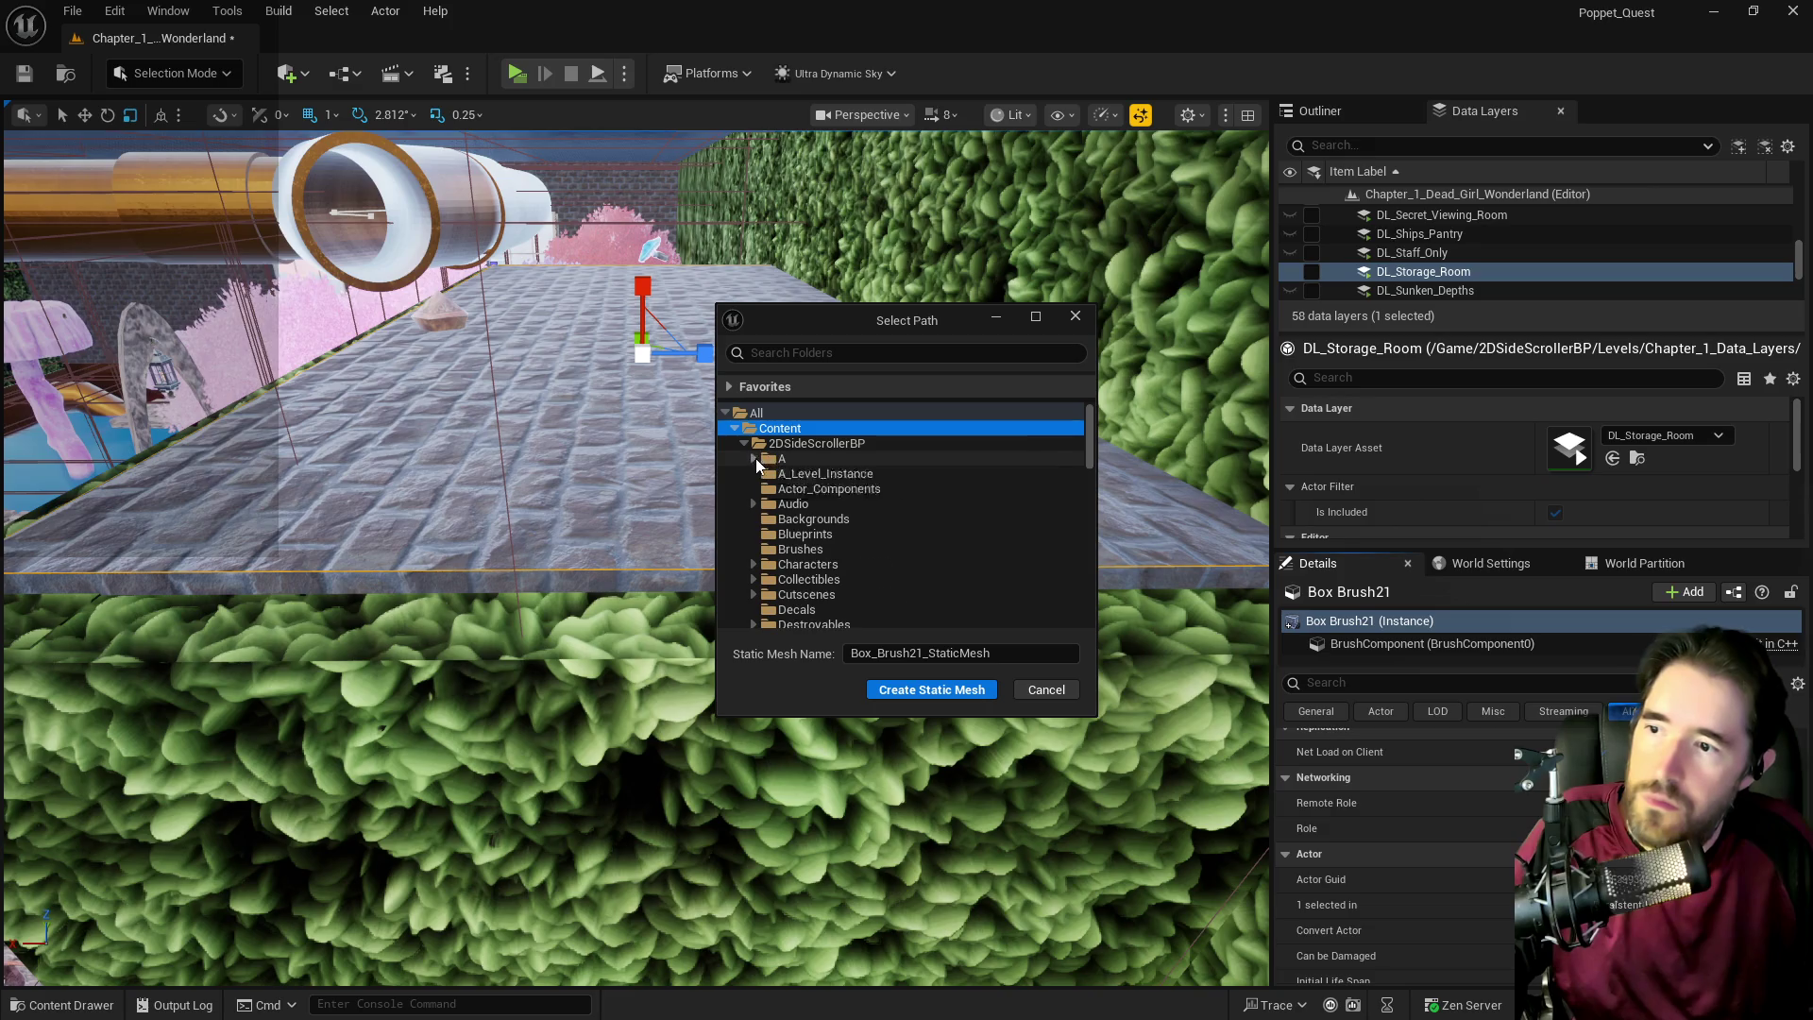
{"action": "scroll", "coordinate": [784, 548], "scroll_direction": "down", "scroll_amount": 10}
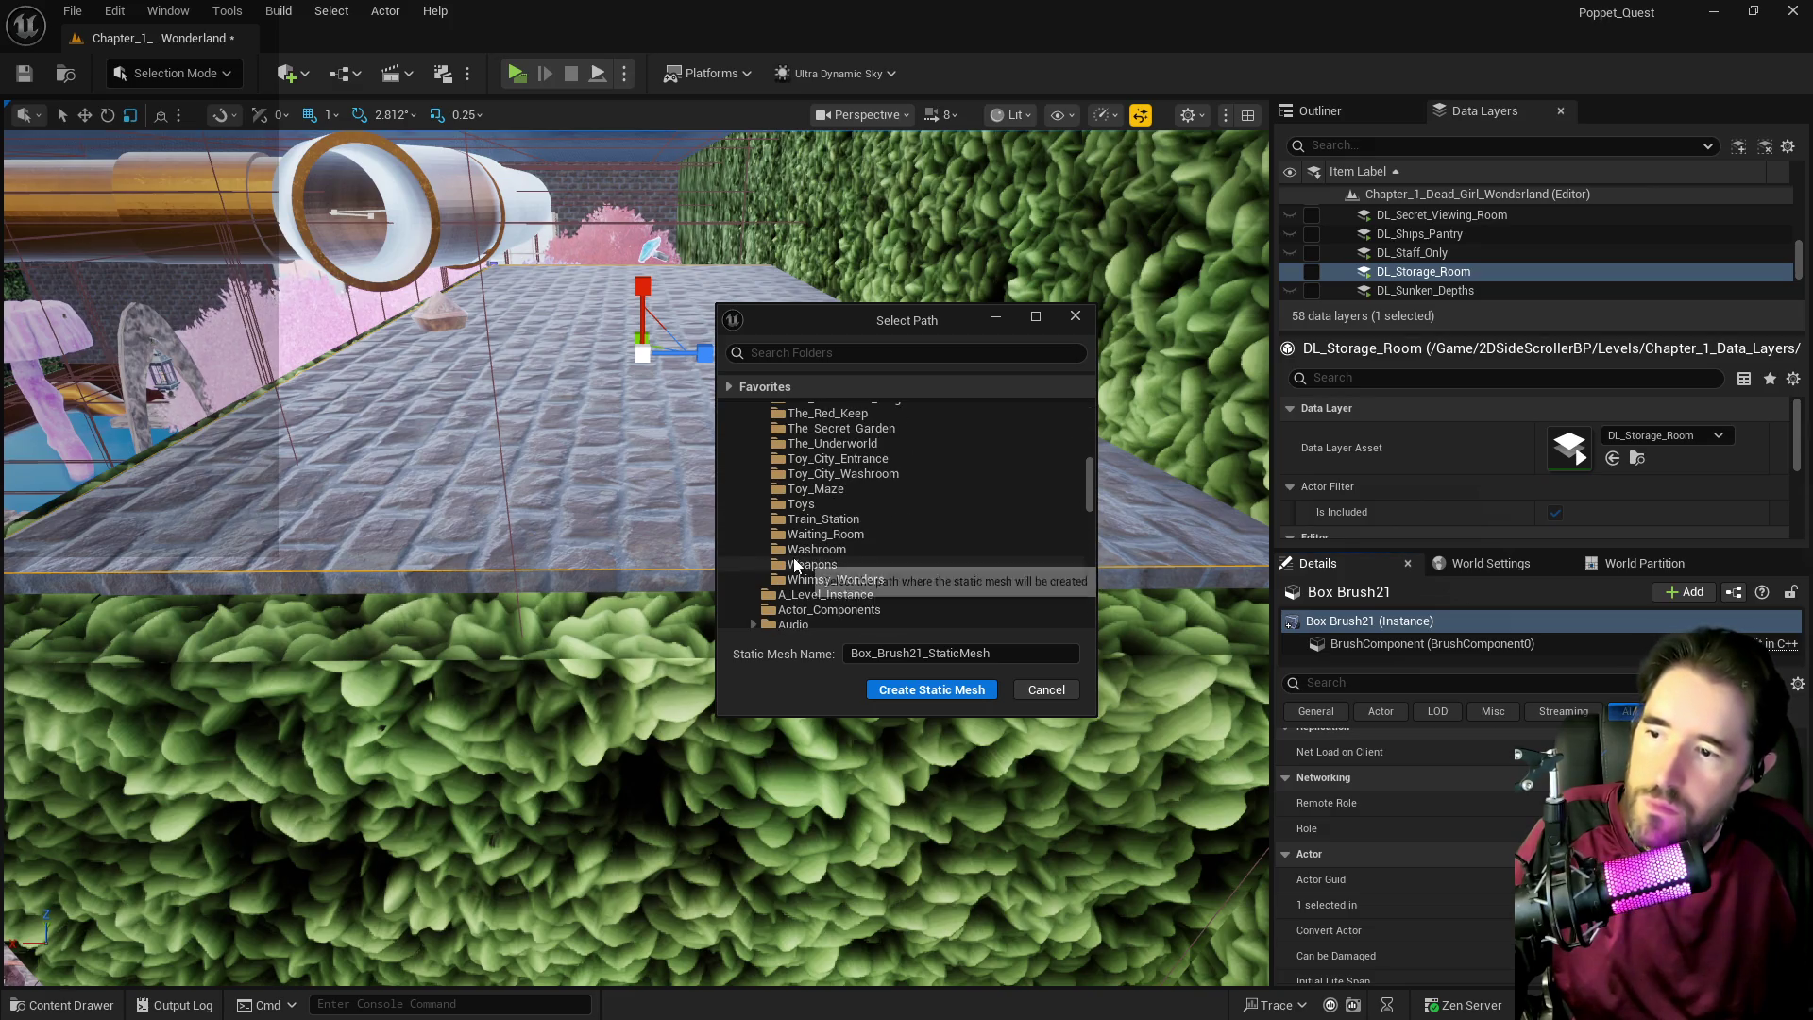
{"action": "left_click", "coordinate": [795, 580]}
{"action": "left_click", "coordinate": [944, 653]}
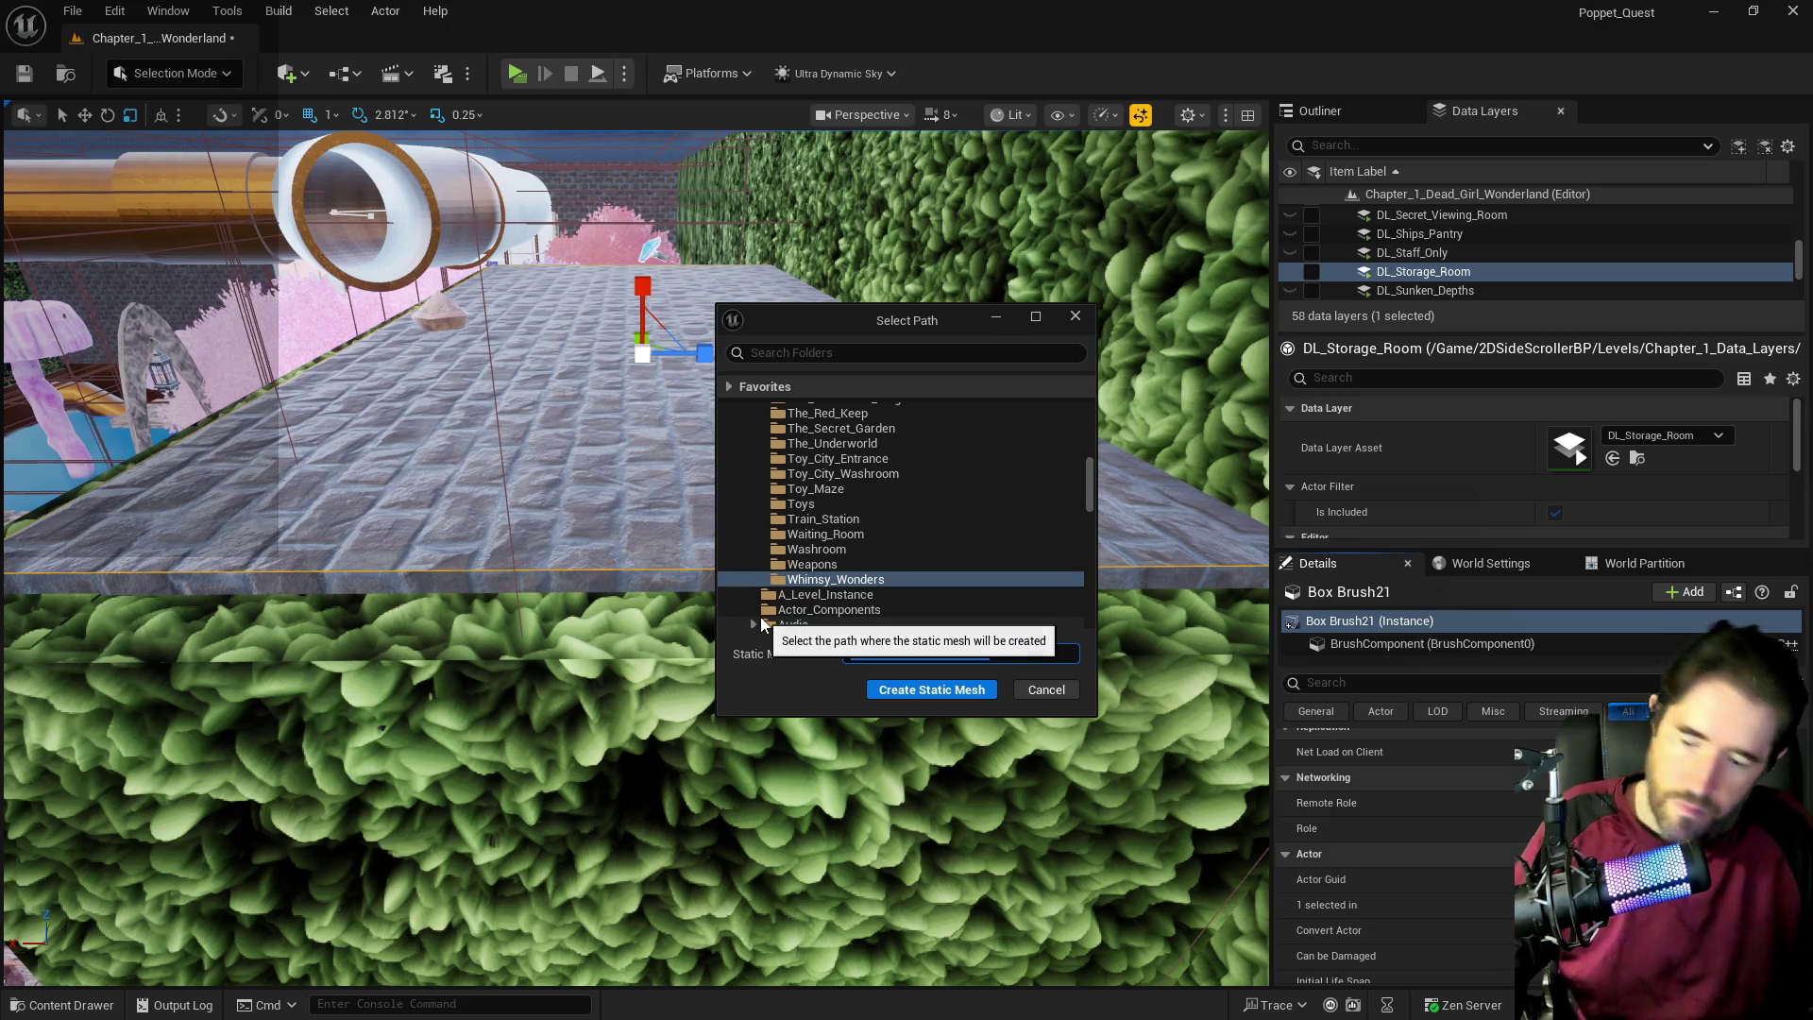
{"action": "type", "text": "SM_Hidden_Grotto_Stairwell_"}
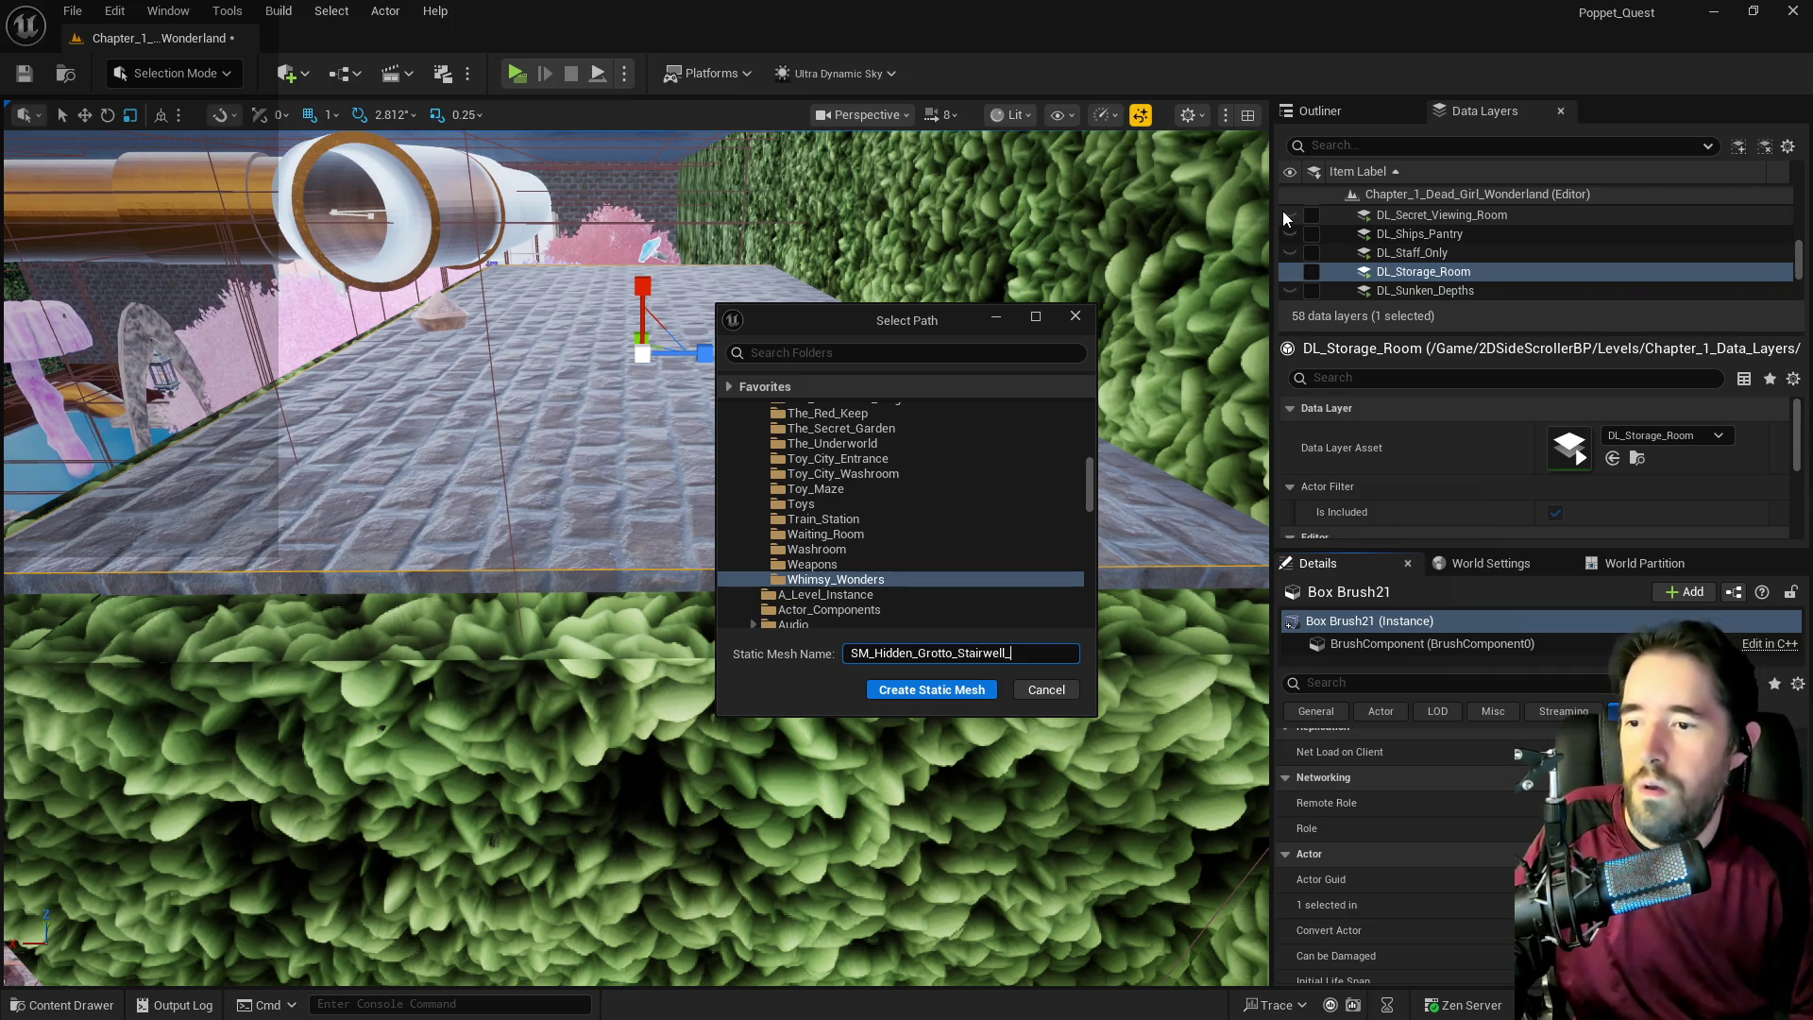
{"action": "type", "text": "Roof"}
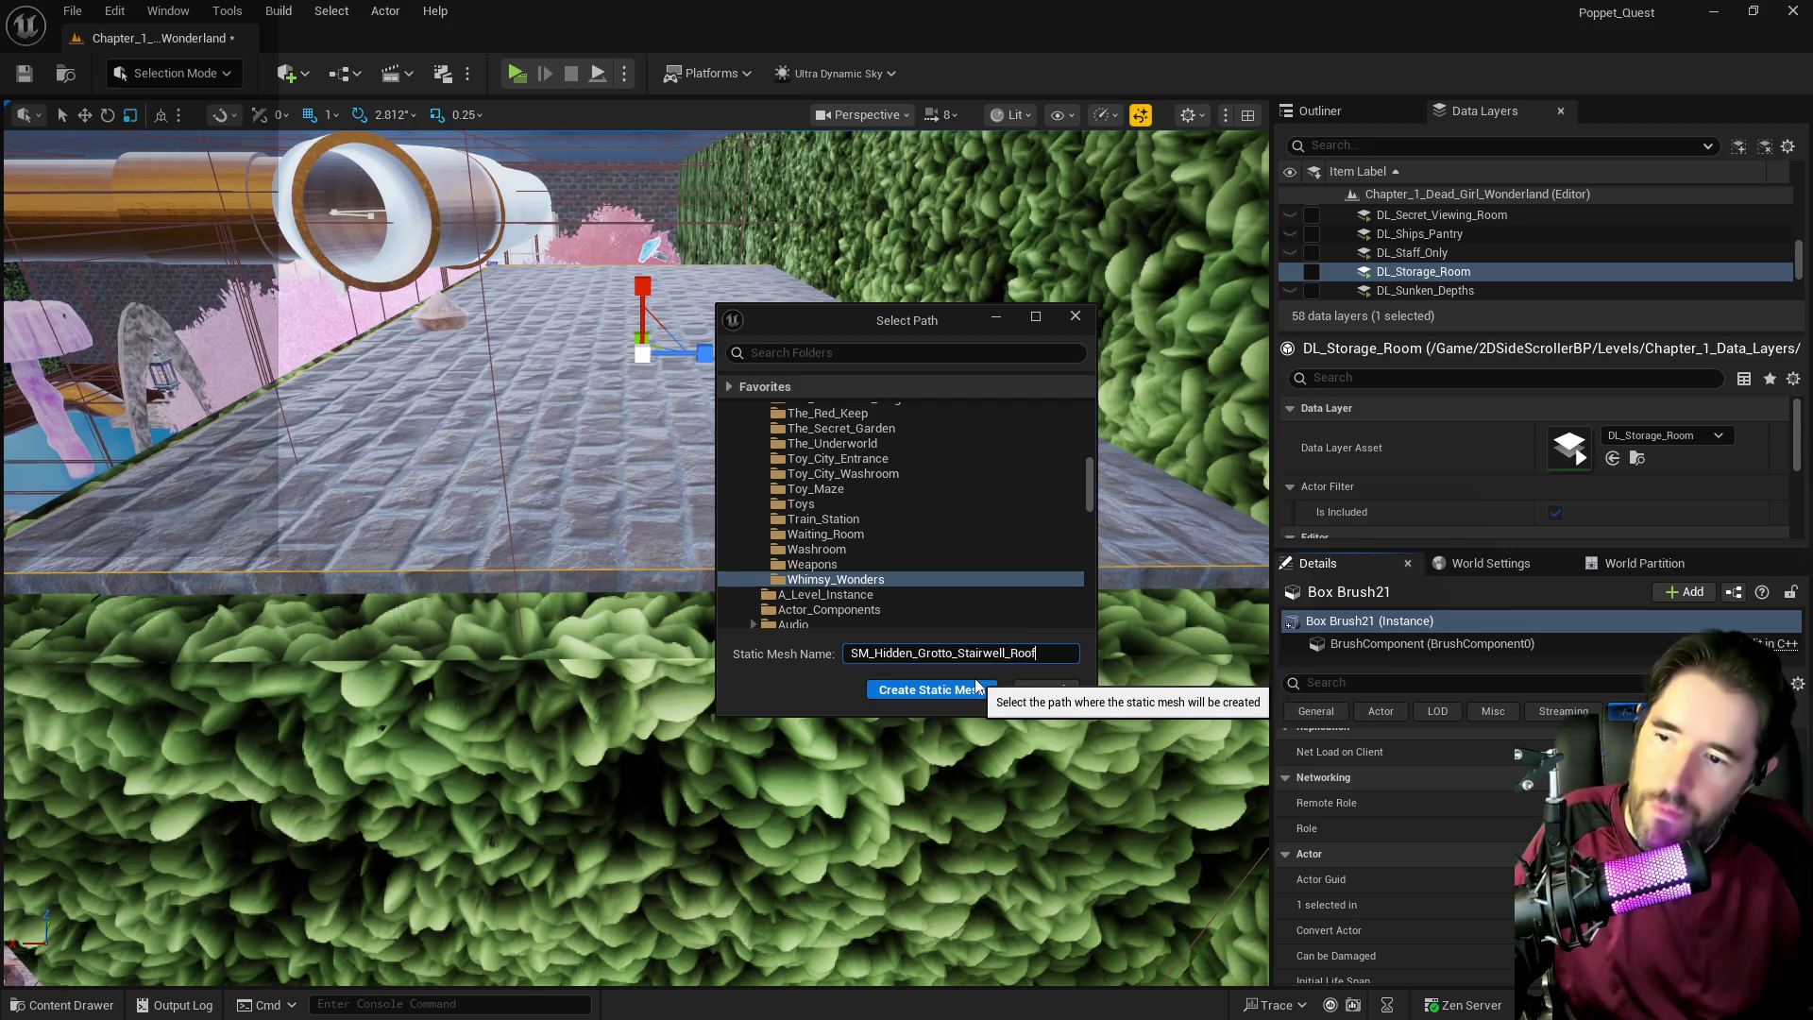
{"action": "left_click", "coordinate": [953, 691]}
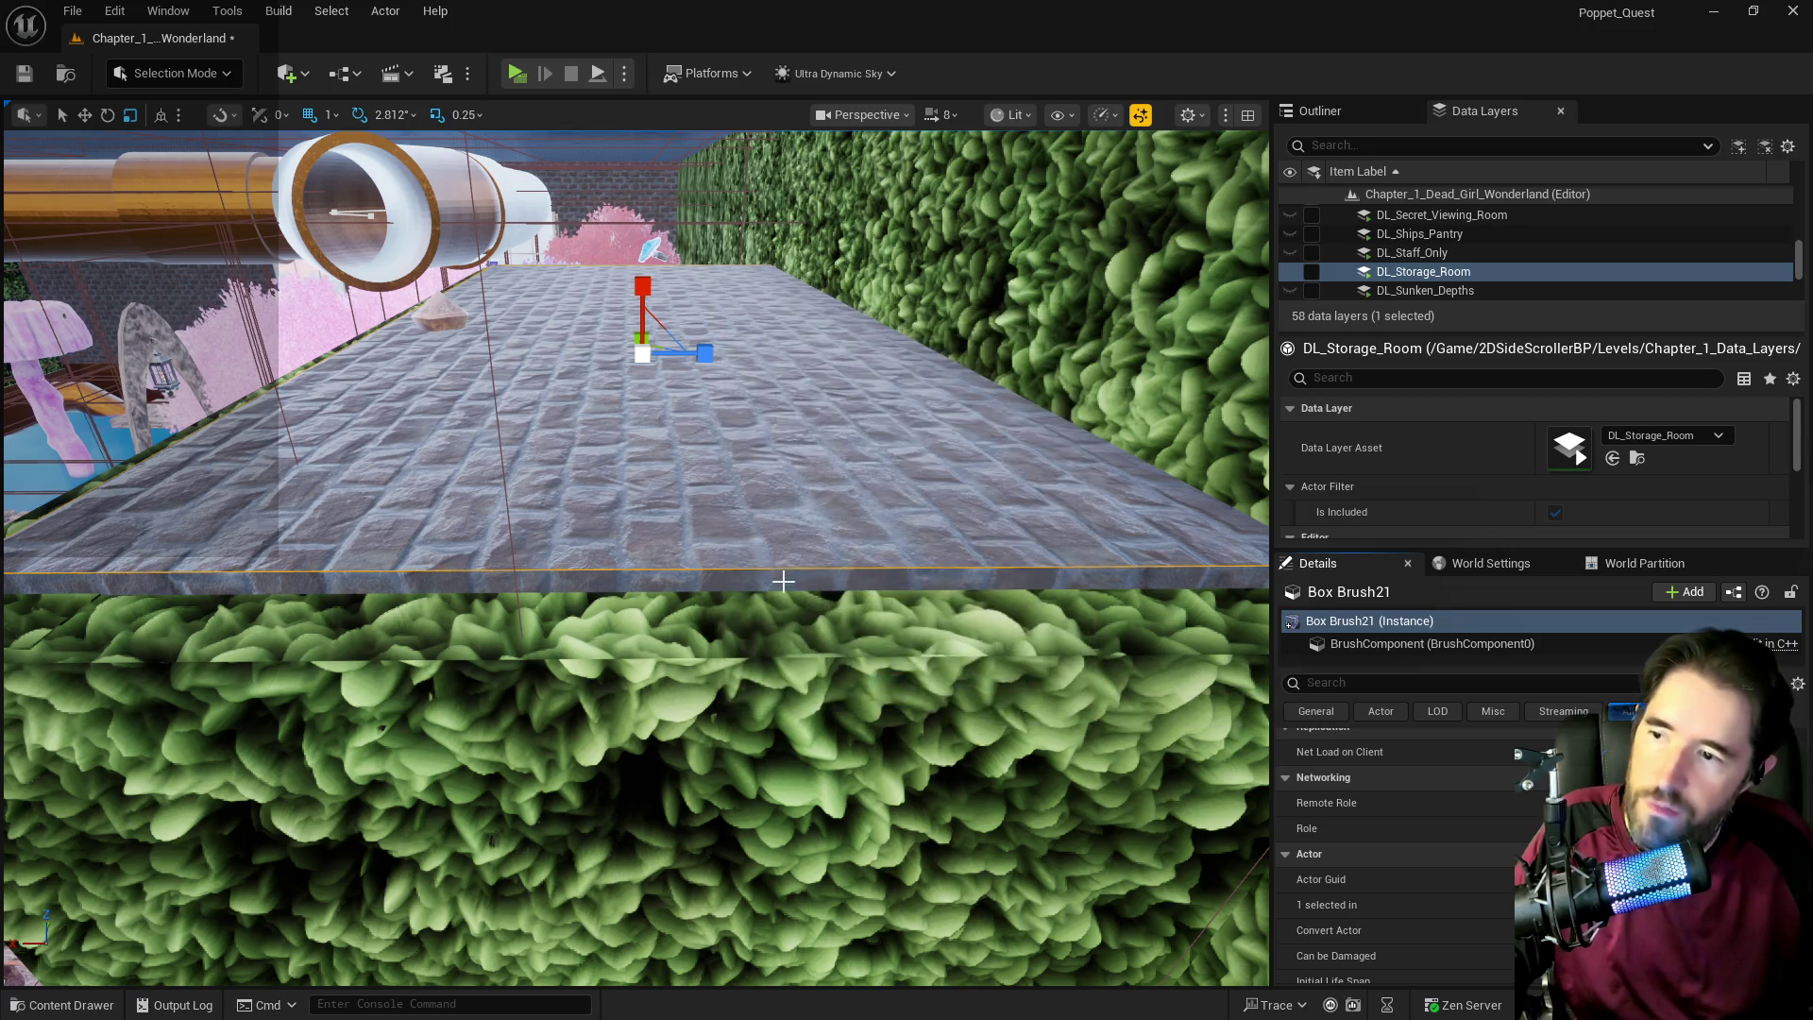
Add Box Simplified Collision to SM_Hidden_Grotto_Stairwell_Roof in its mesh editor, then close it.
{"action": "right_click", "coordinate": [842, 480]}
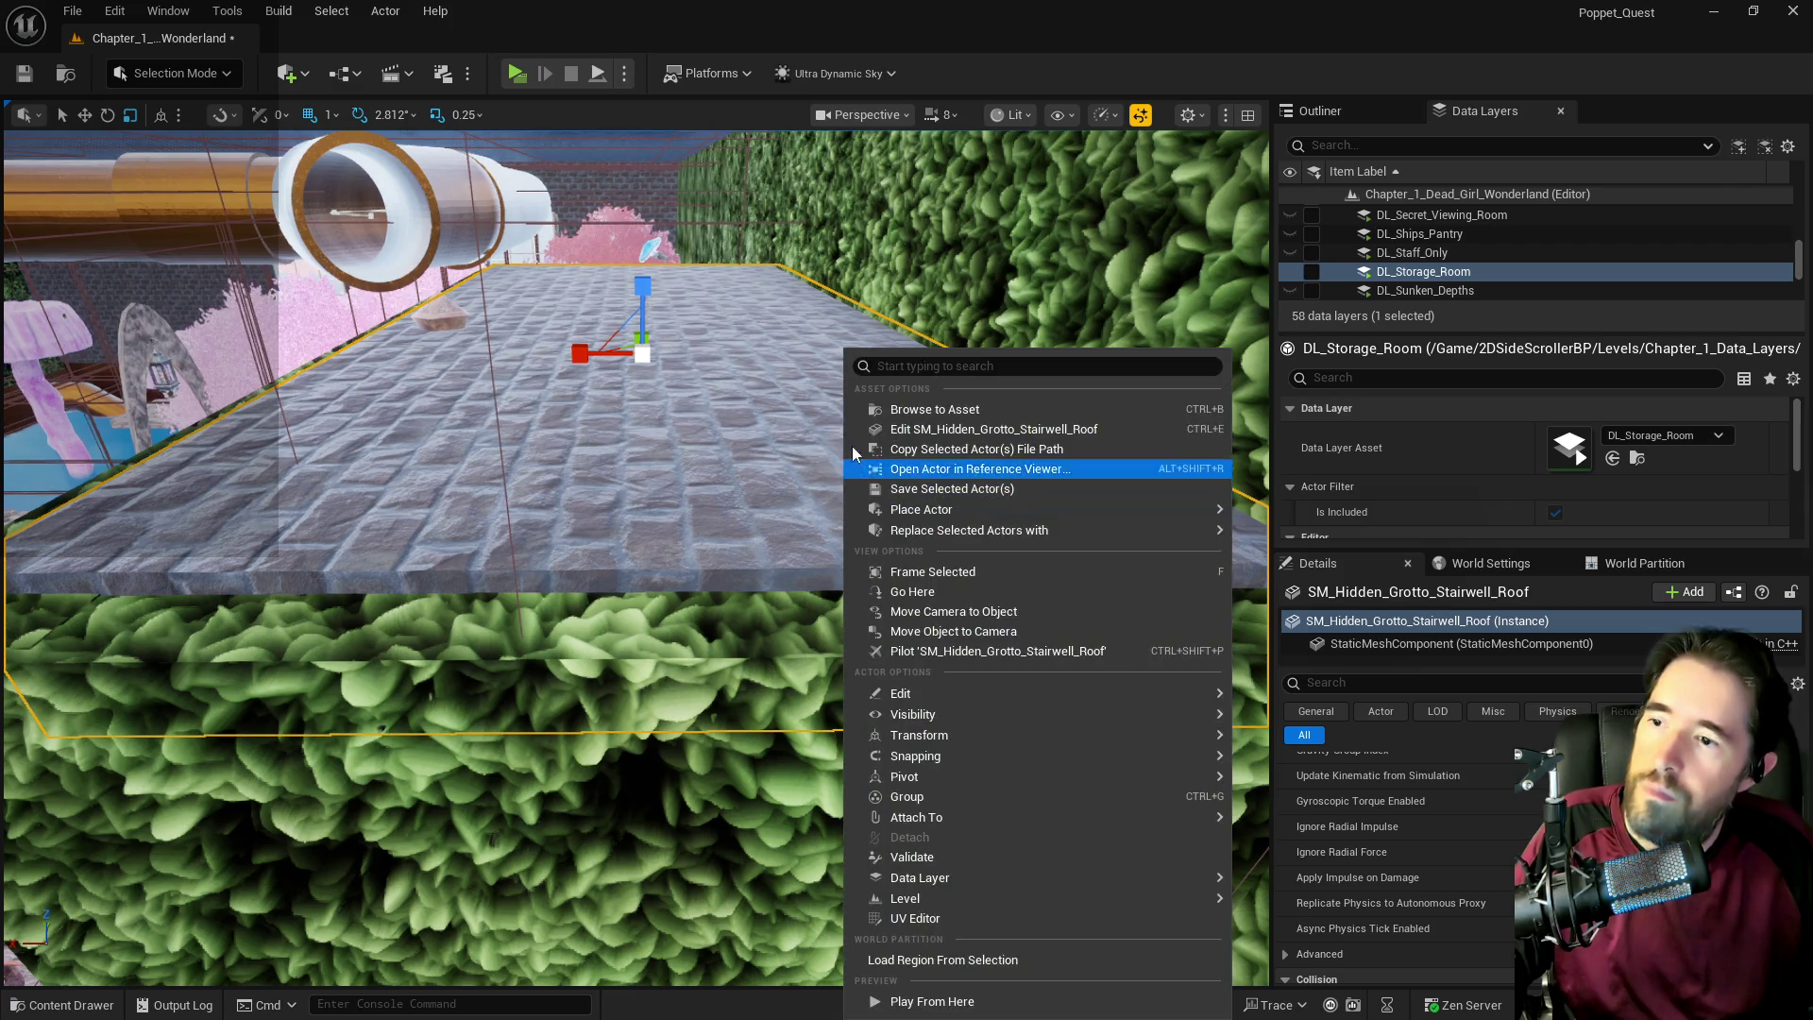
{"action": "left_click", "coordinate": [1039, 428]}
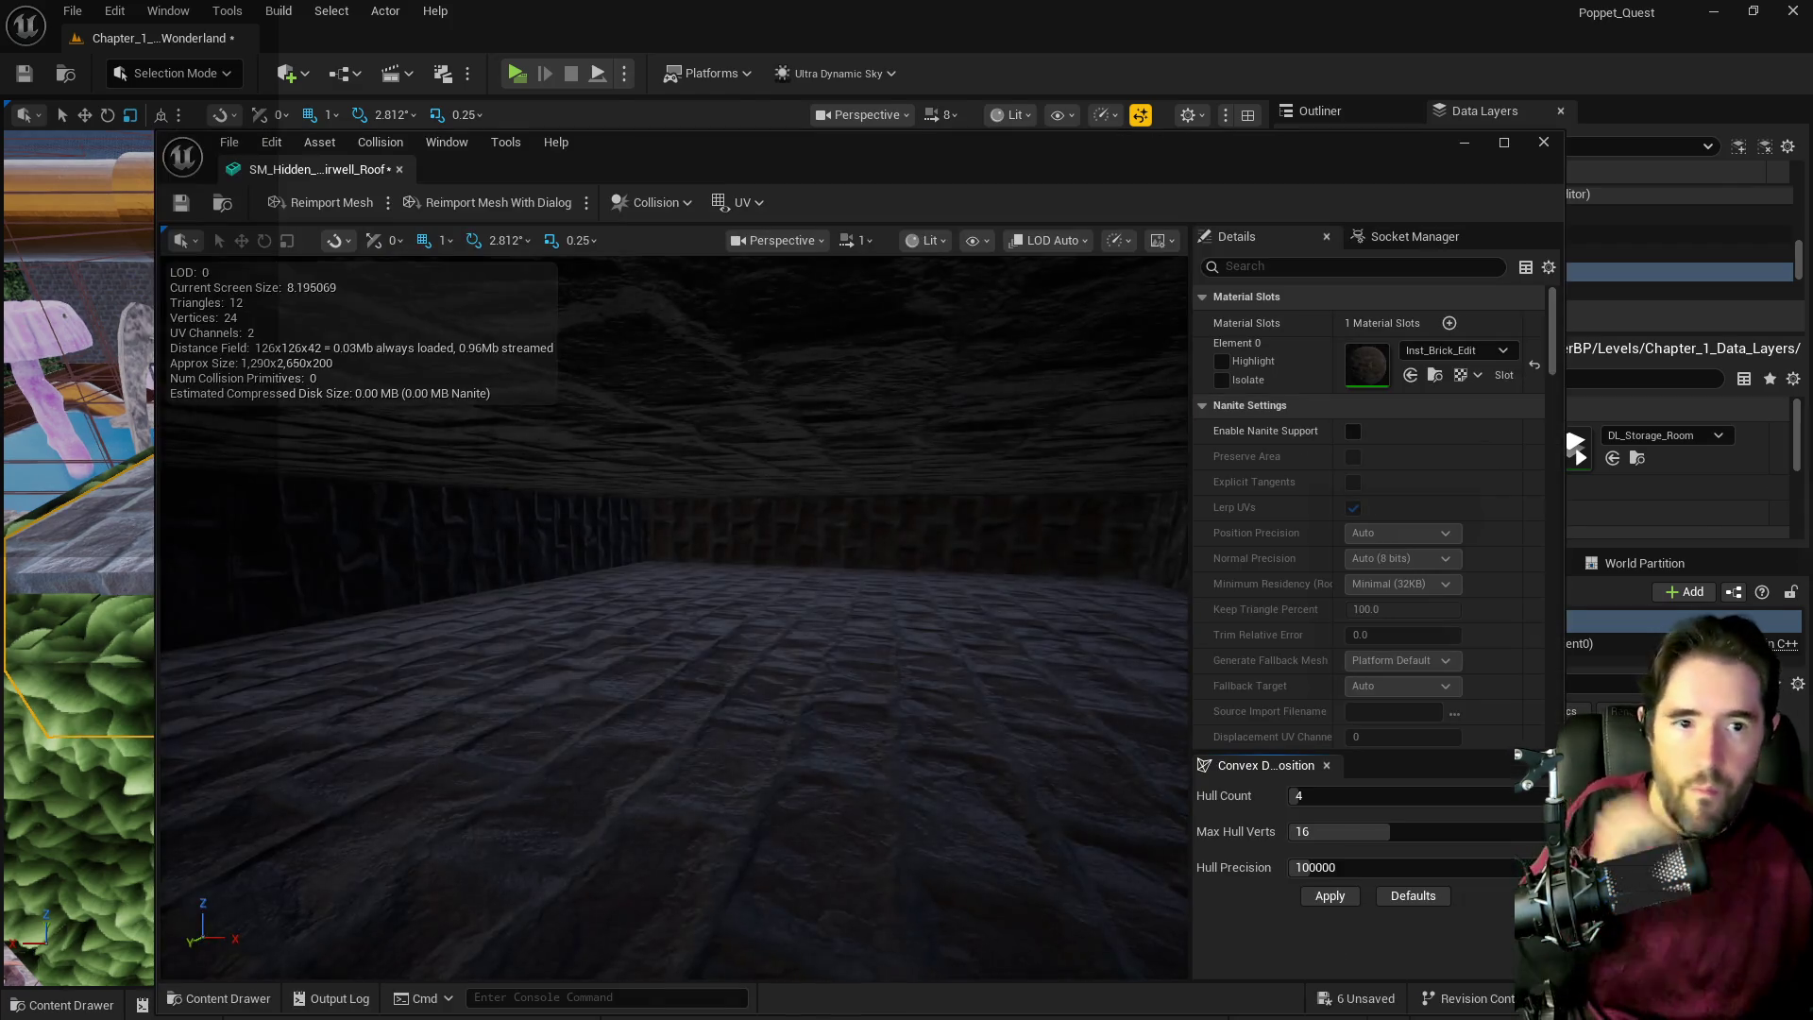
{"action": "left_click", "coordinate": [650, 202]}
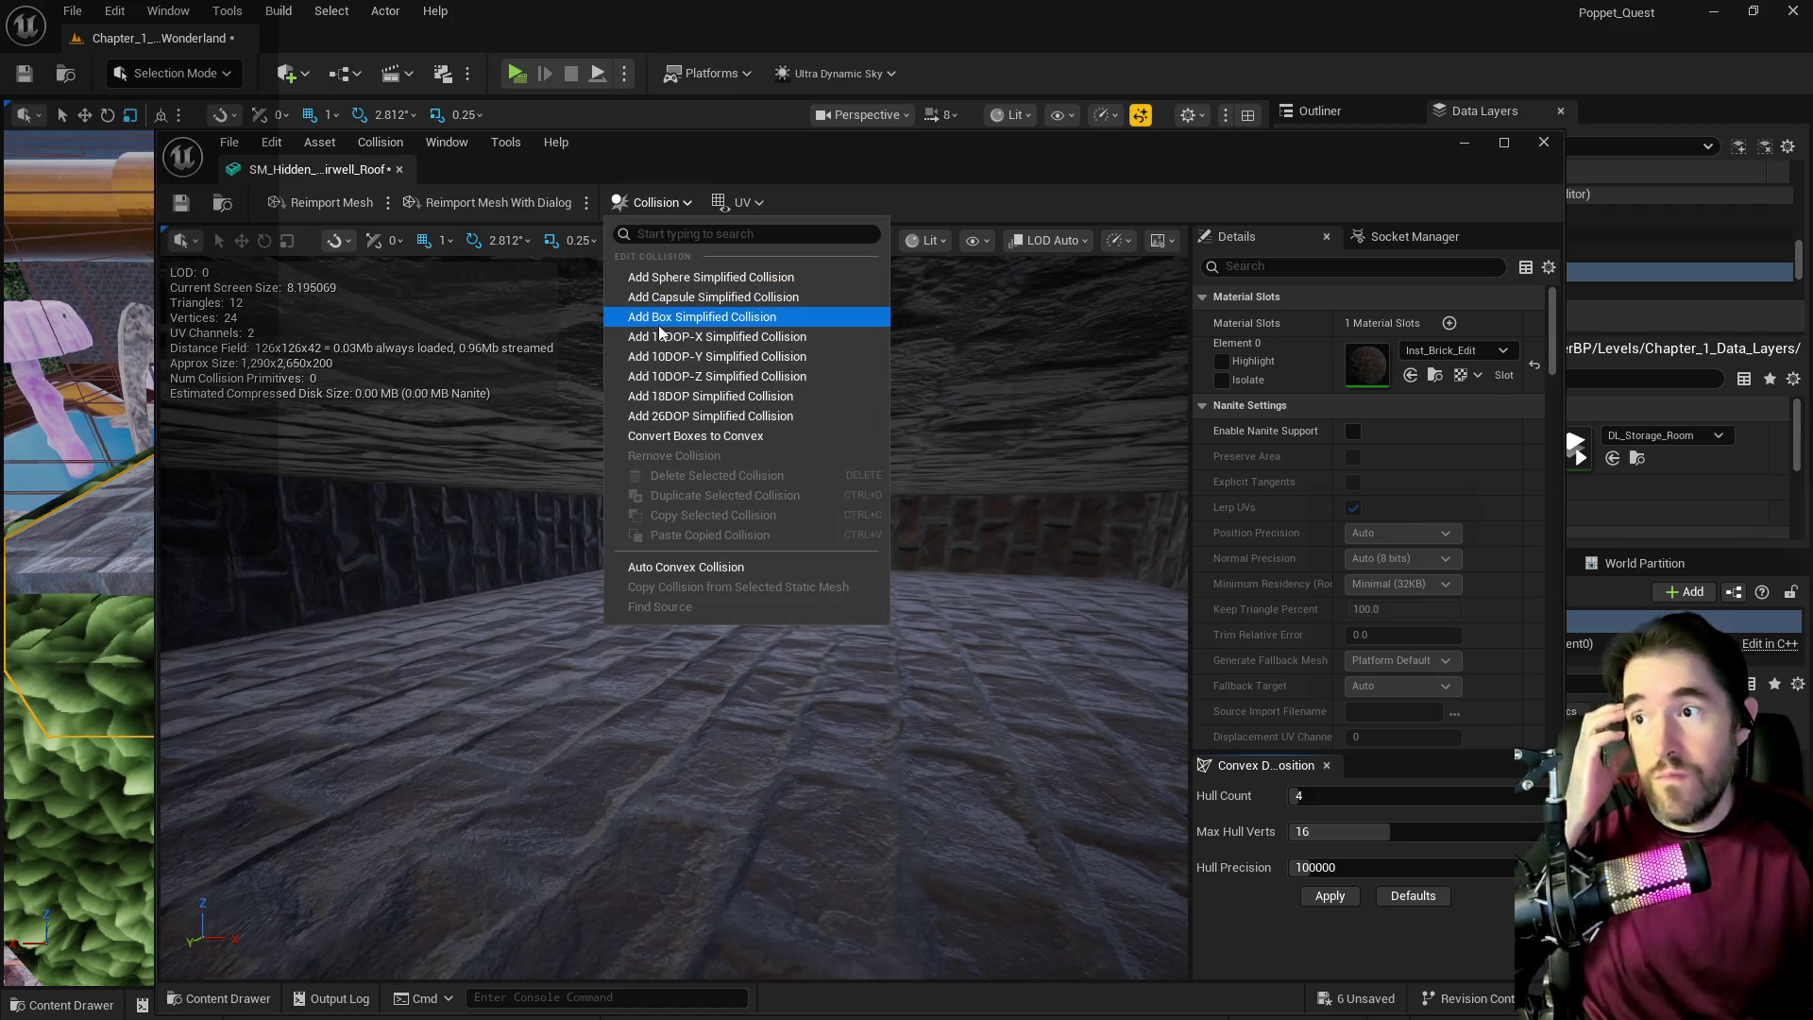
{"action": "left_click", "coordinate": [661, 316]}
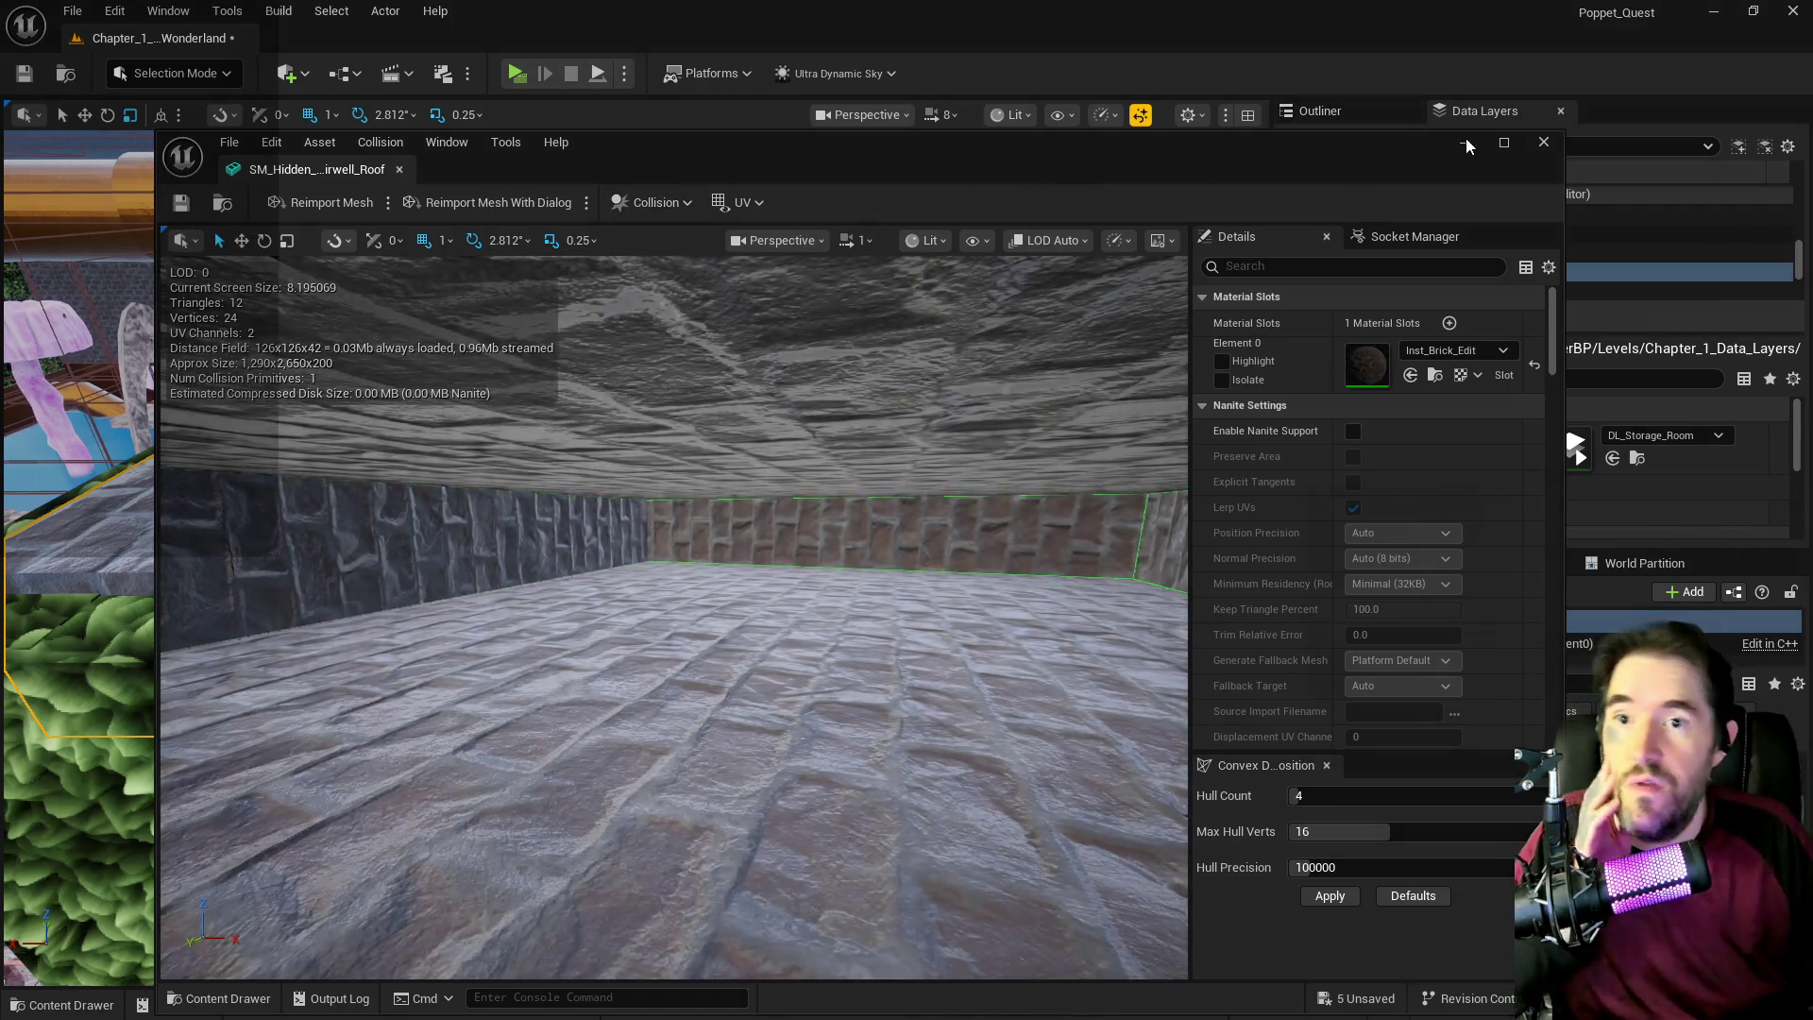
{"action": "left_click", "coordinate": [1543, 147]}
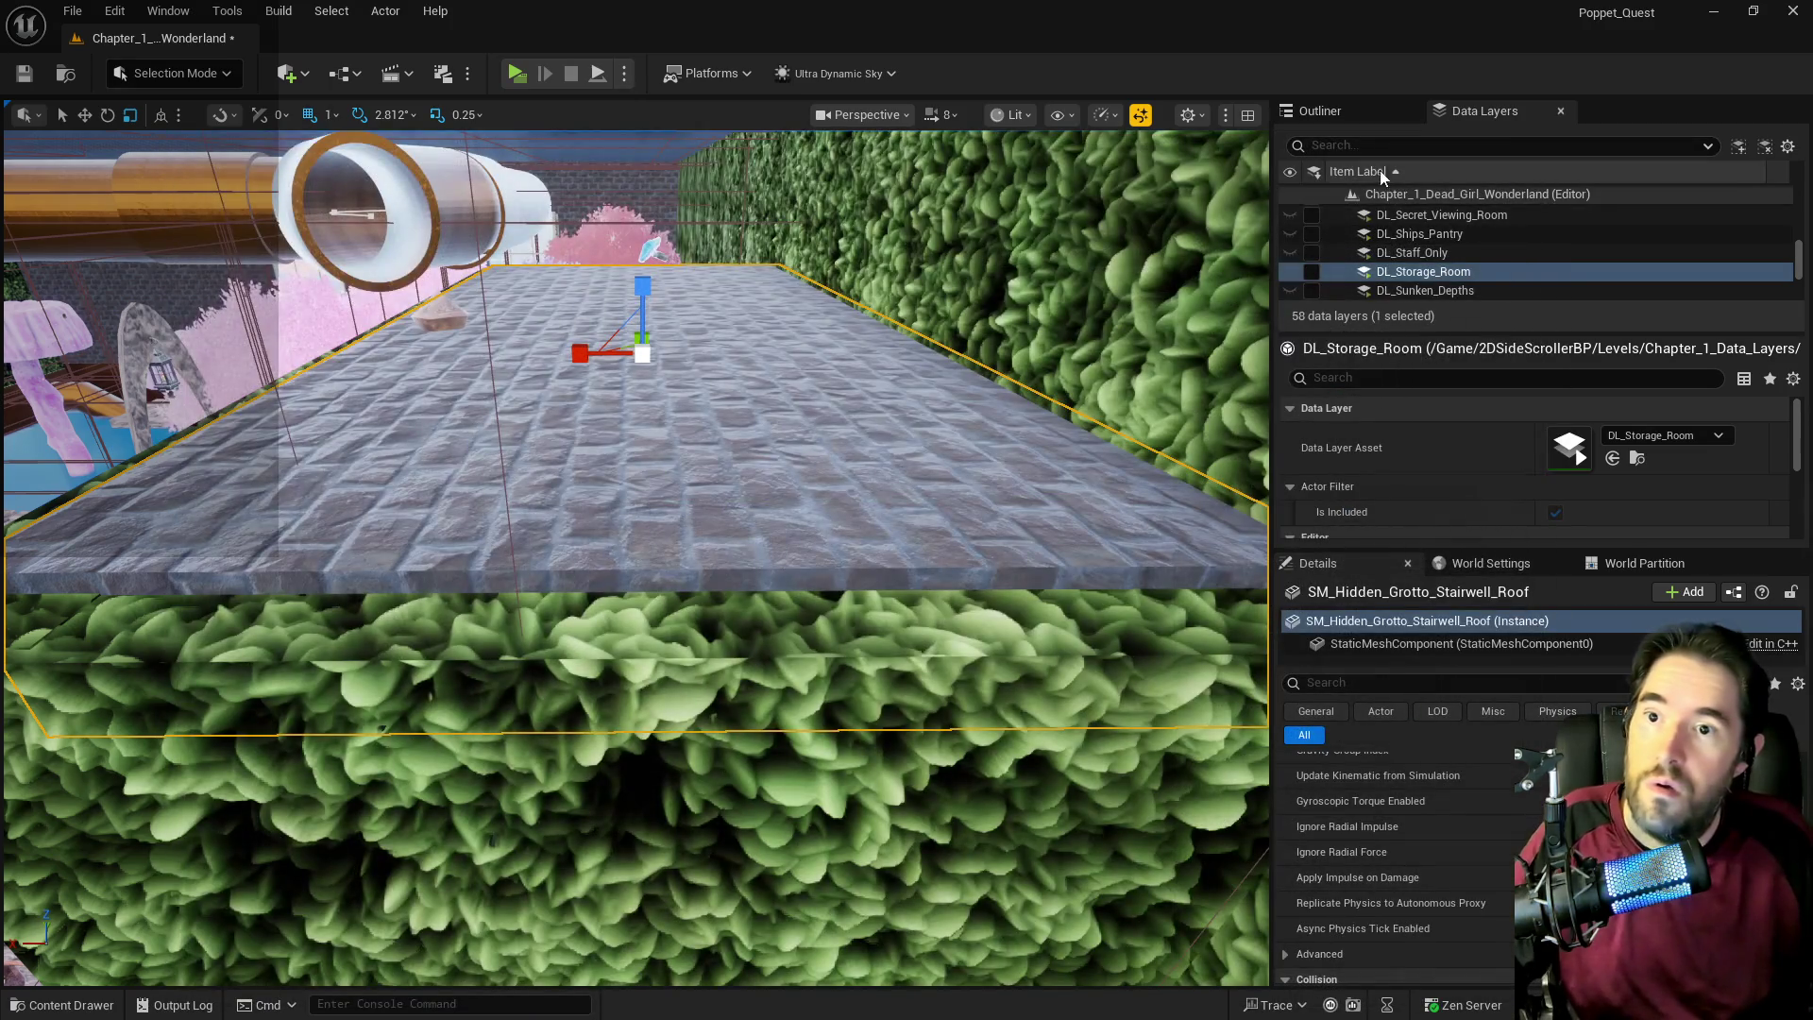
Show brush actors in the Outliner, focus Box Brush36, and add Box Brush40 to the selection.
{"action": "left_click", "coordinate": [1324, 115]}
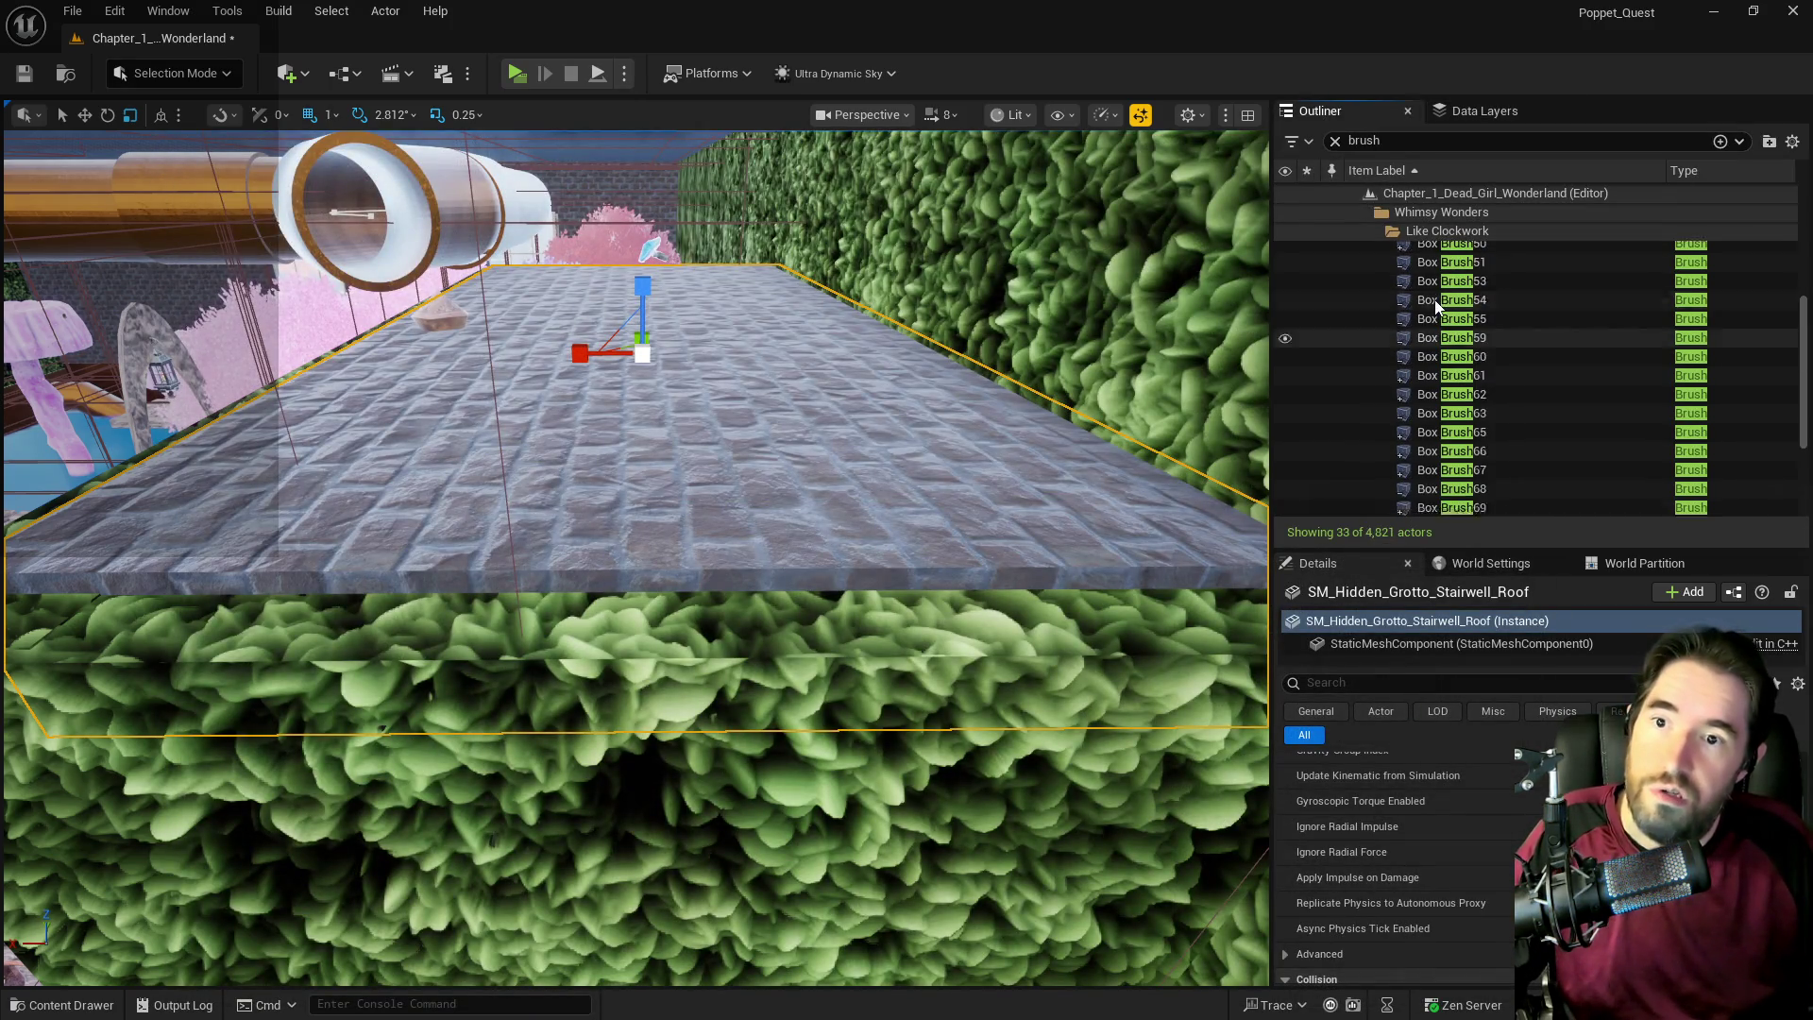
{"action": "scroll", "coordinate": [1436, 306], "scroll_direction": "down", "scroll_amount": 5}
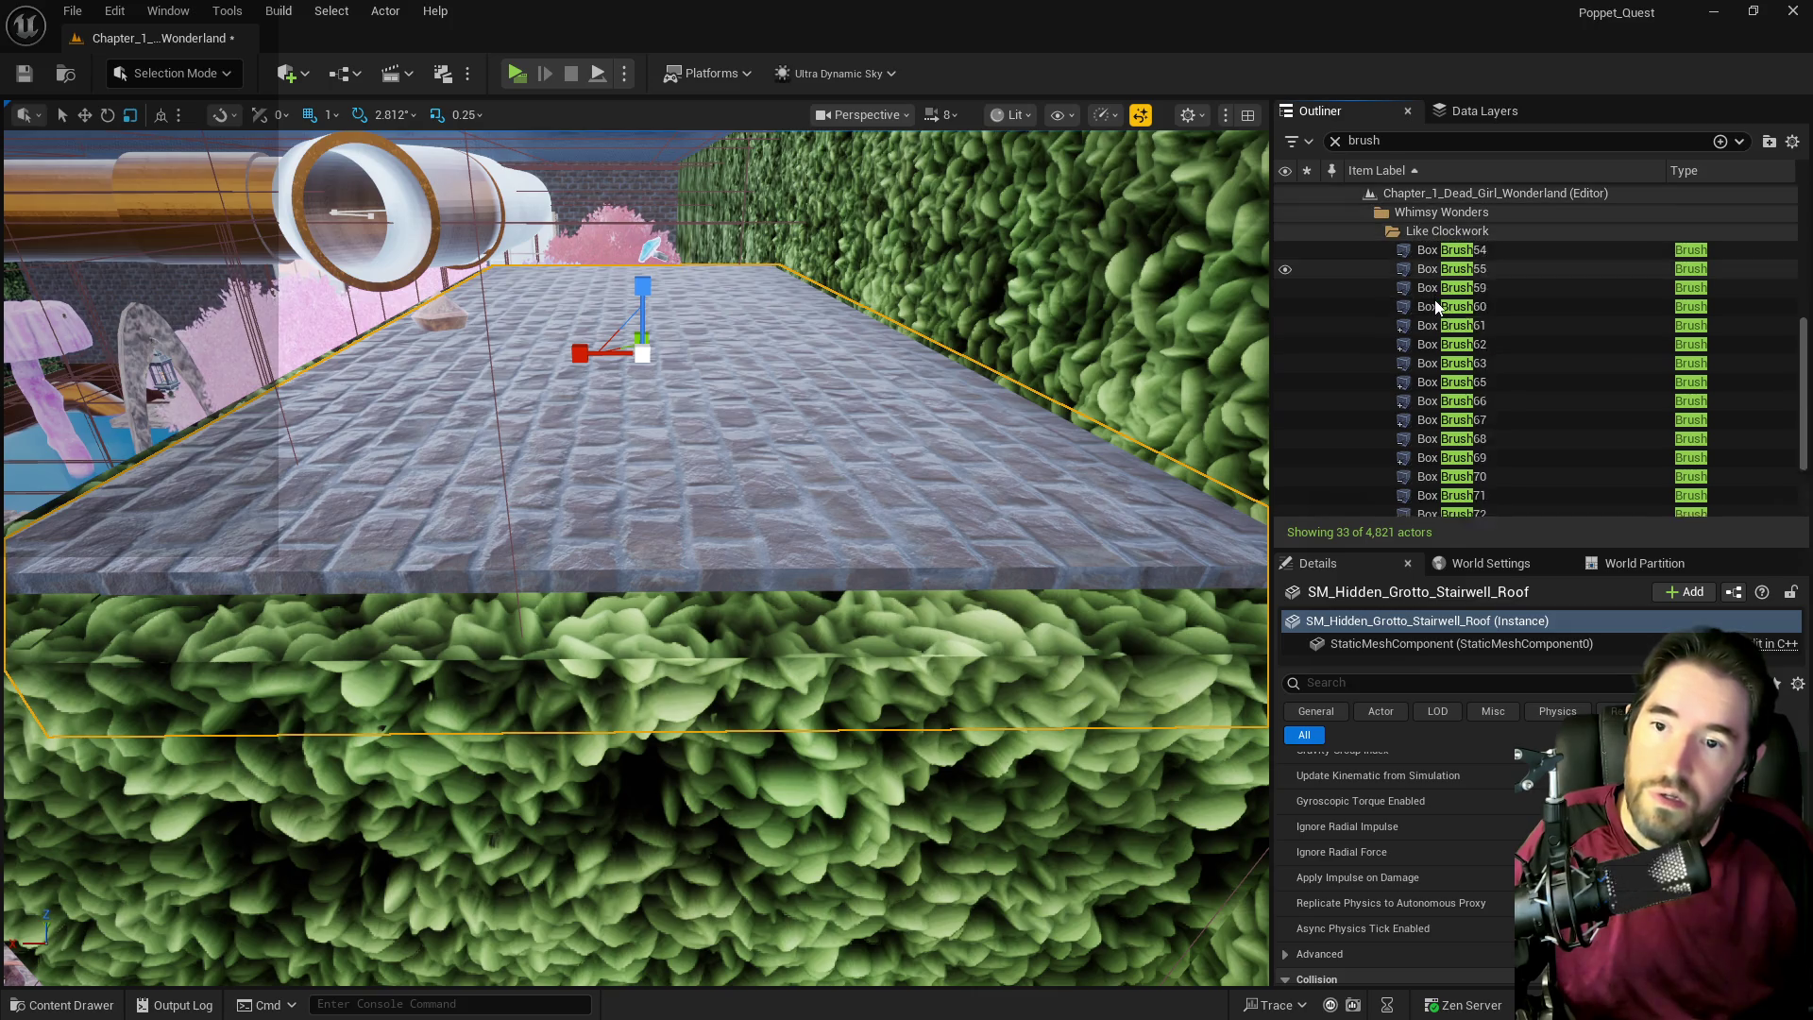
{"action": "scroll", "coordinate": [1436, 306], "scroll_direction": "up", "scroll_amount": 5}
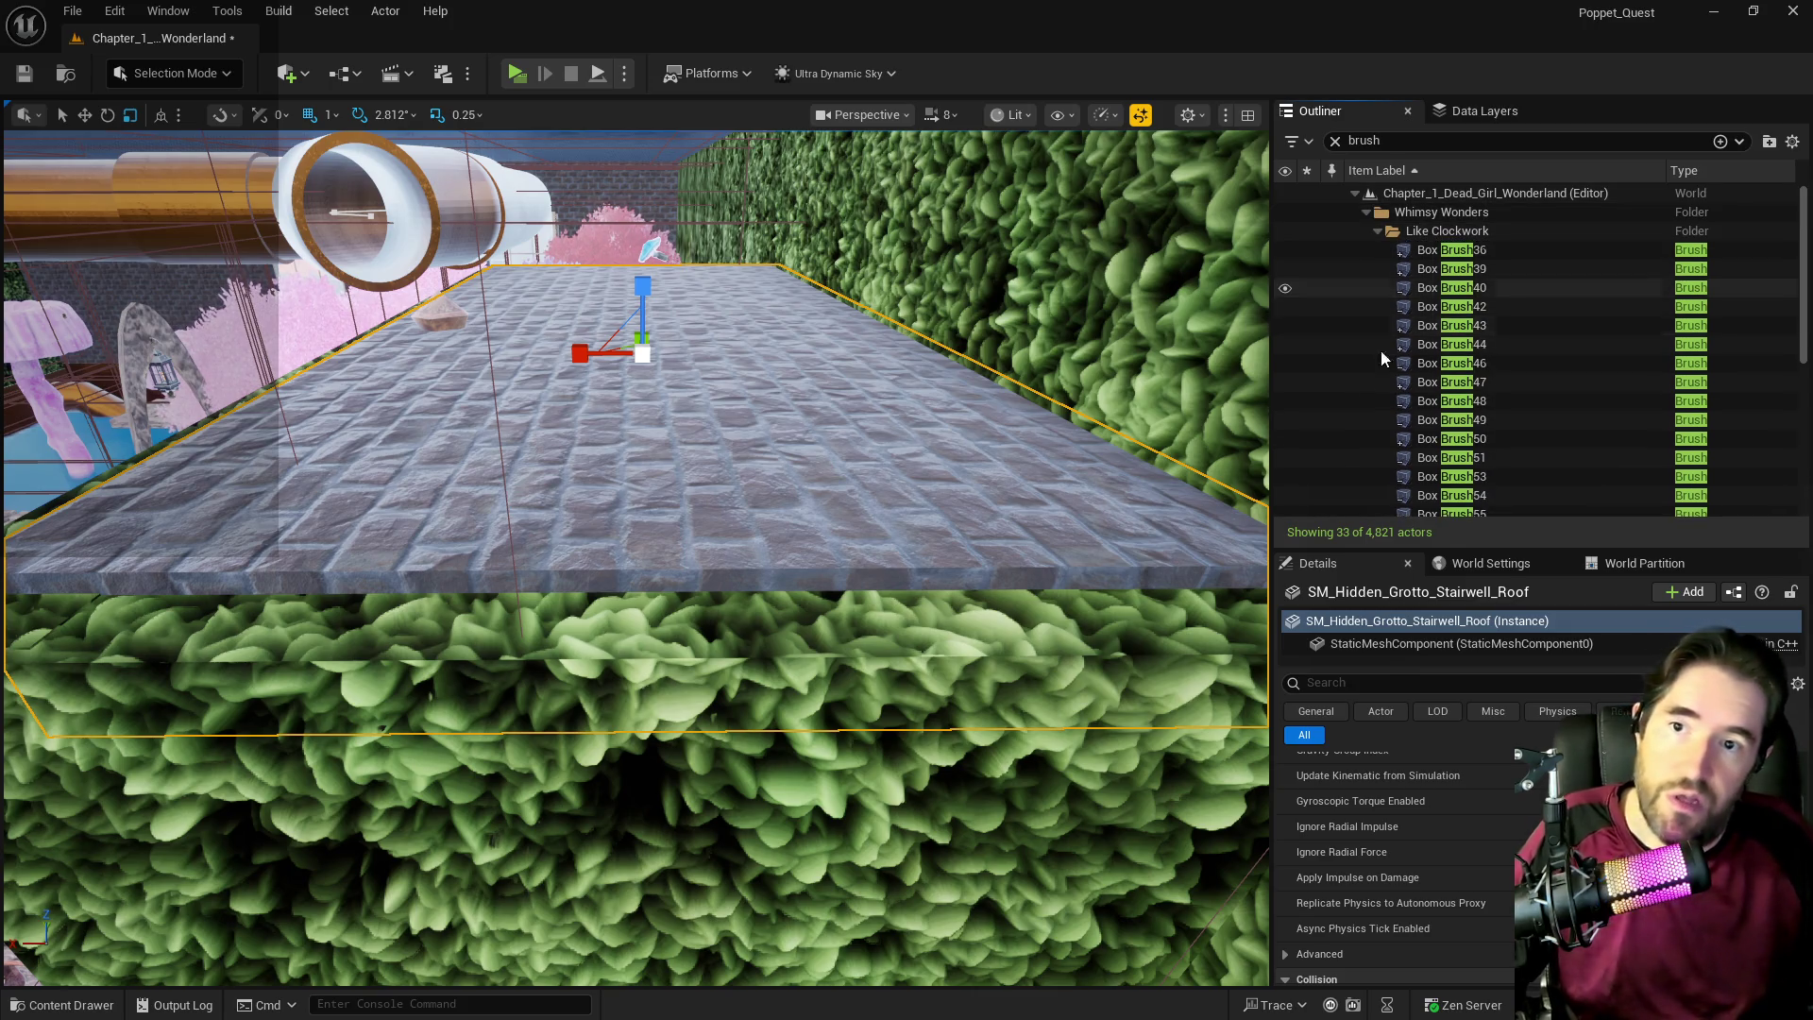
{"action": "double_click", "coordinate": [1434, 251]}
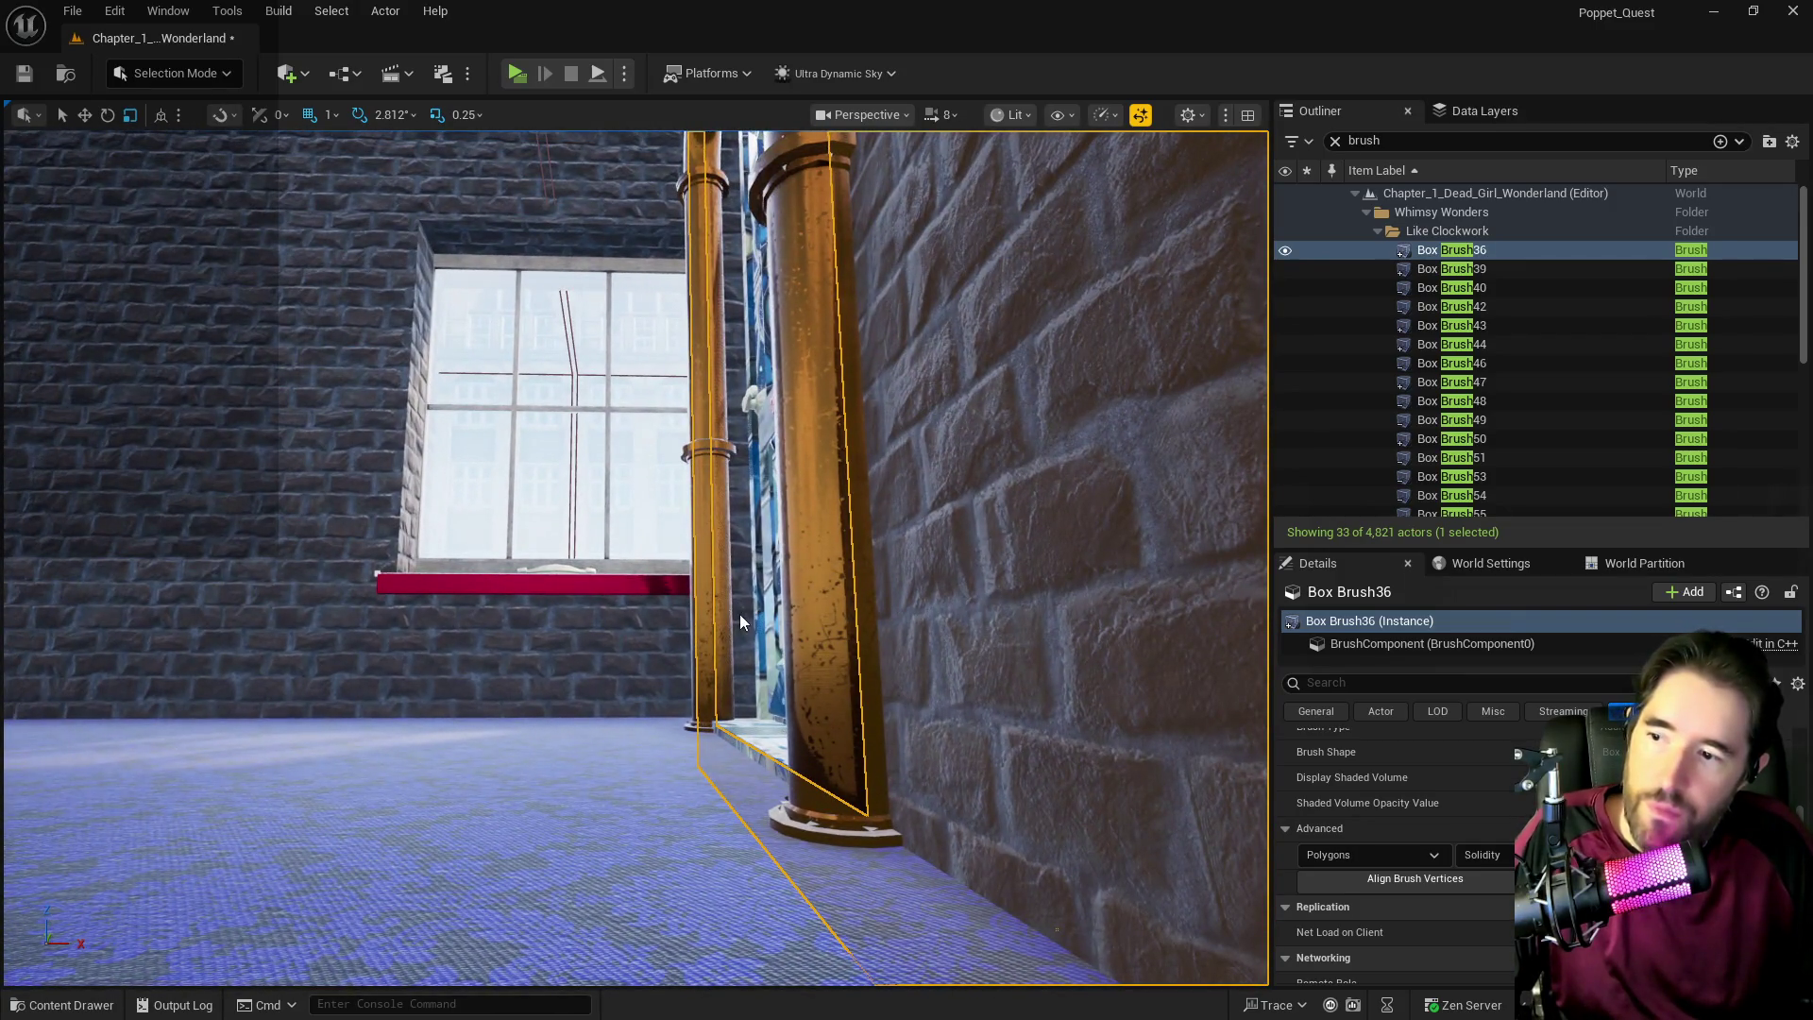
{"action": "left_click", "coordinate": [741, 620], "text": "ctrl"}
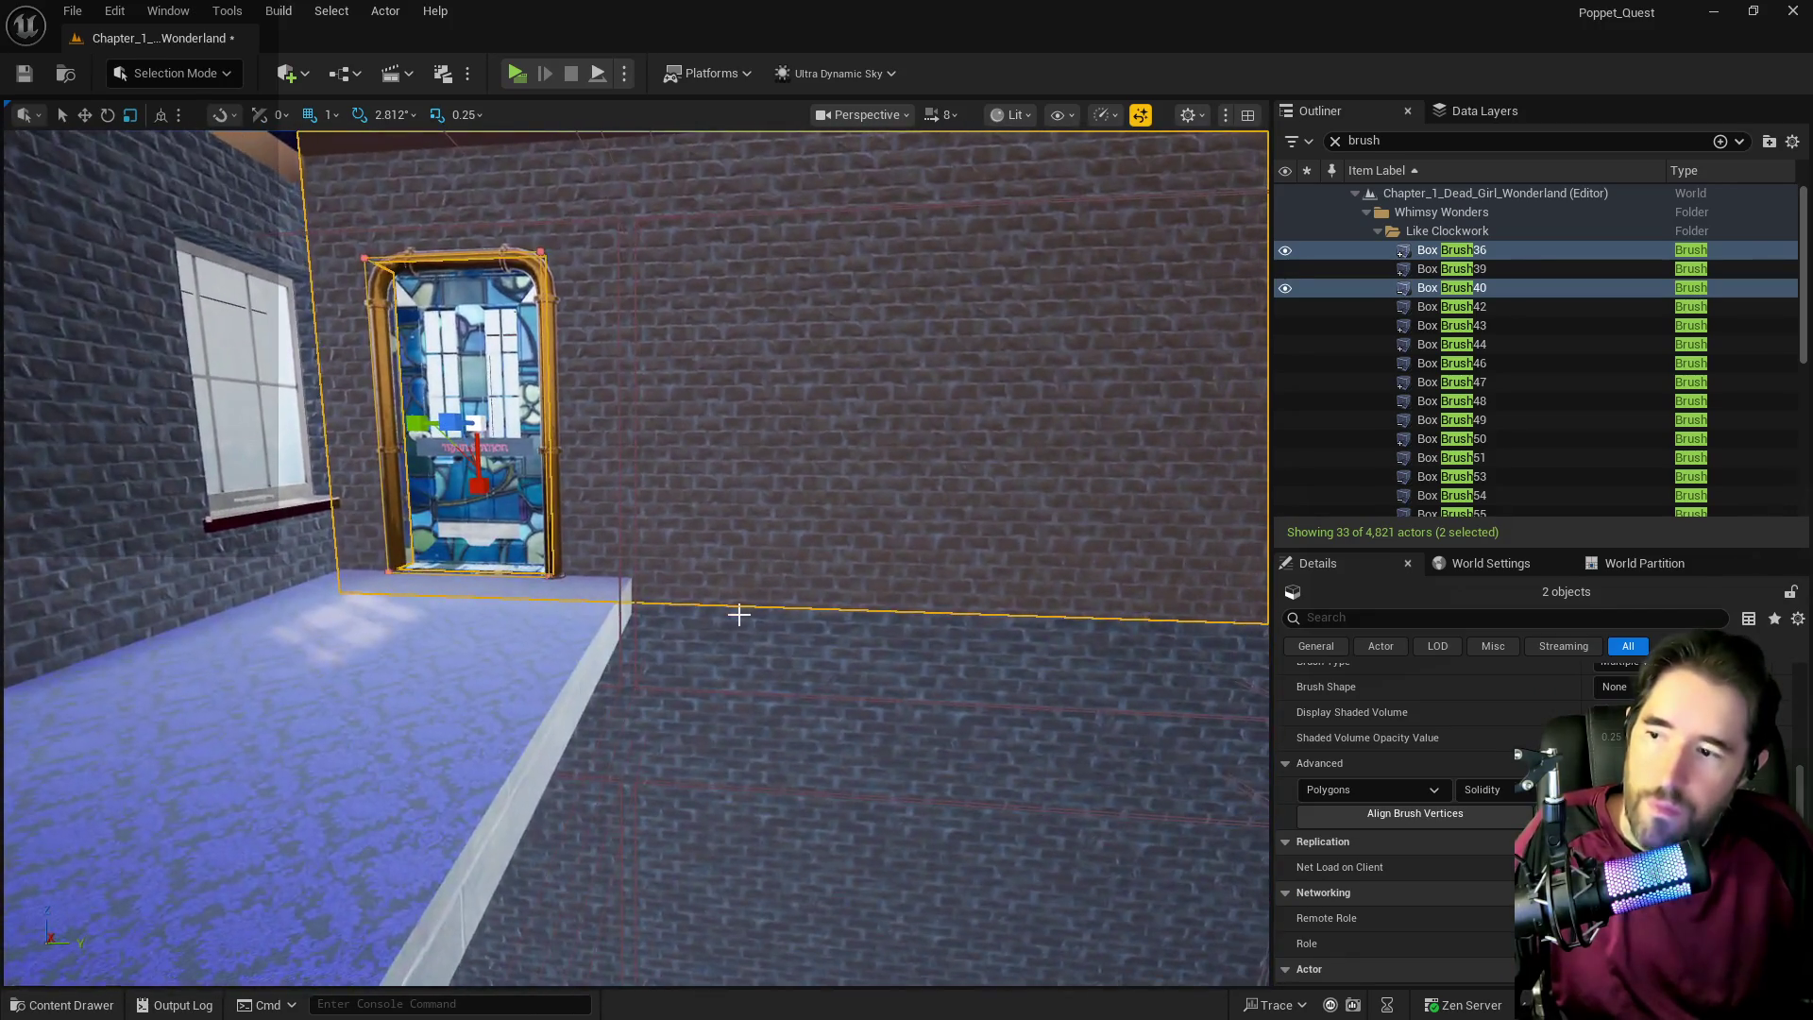
Select all surfaces adjacent to Box Brush36 and Box Brush40.
{"action": "scroll", "coordinate": [1363, 820], "scroll_direction": "up", "scroll_amount": 3}
{"action": "scroll", "coordinate": [1363, 821], "scroll_direction": "down", "scroll_amount": 6}
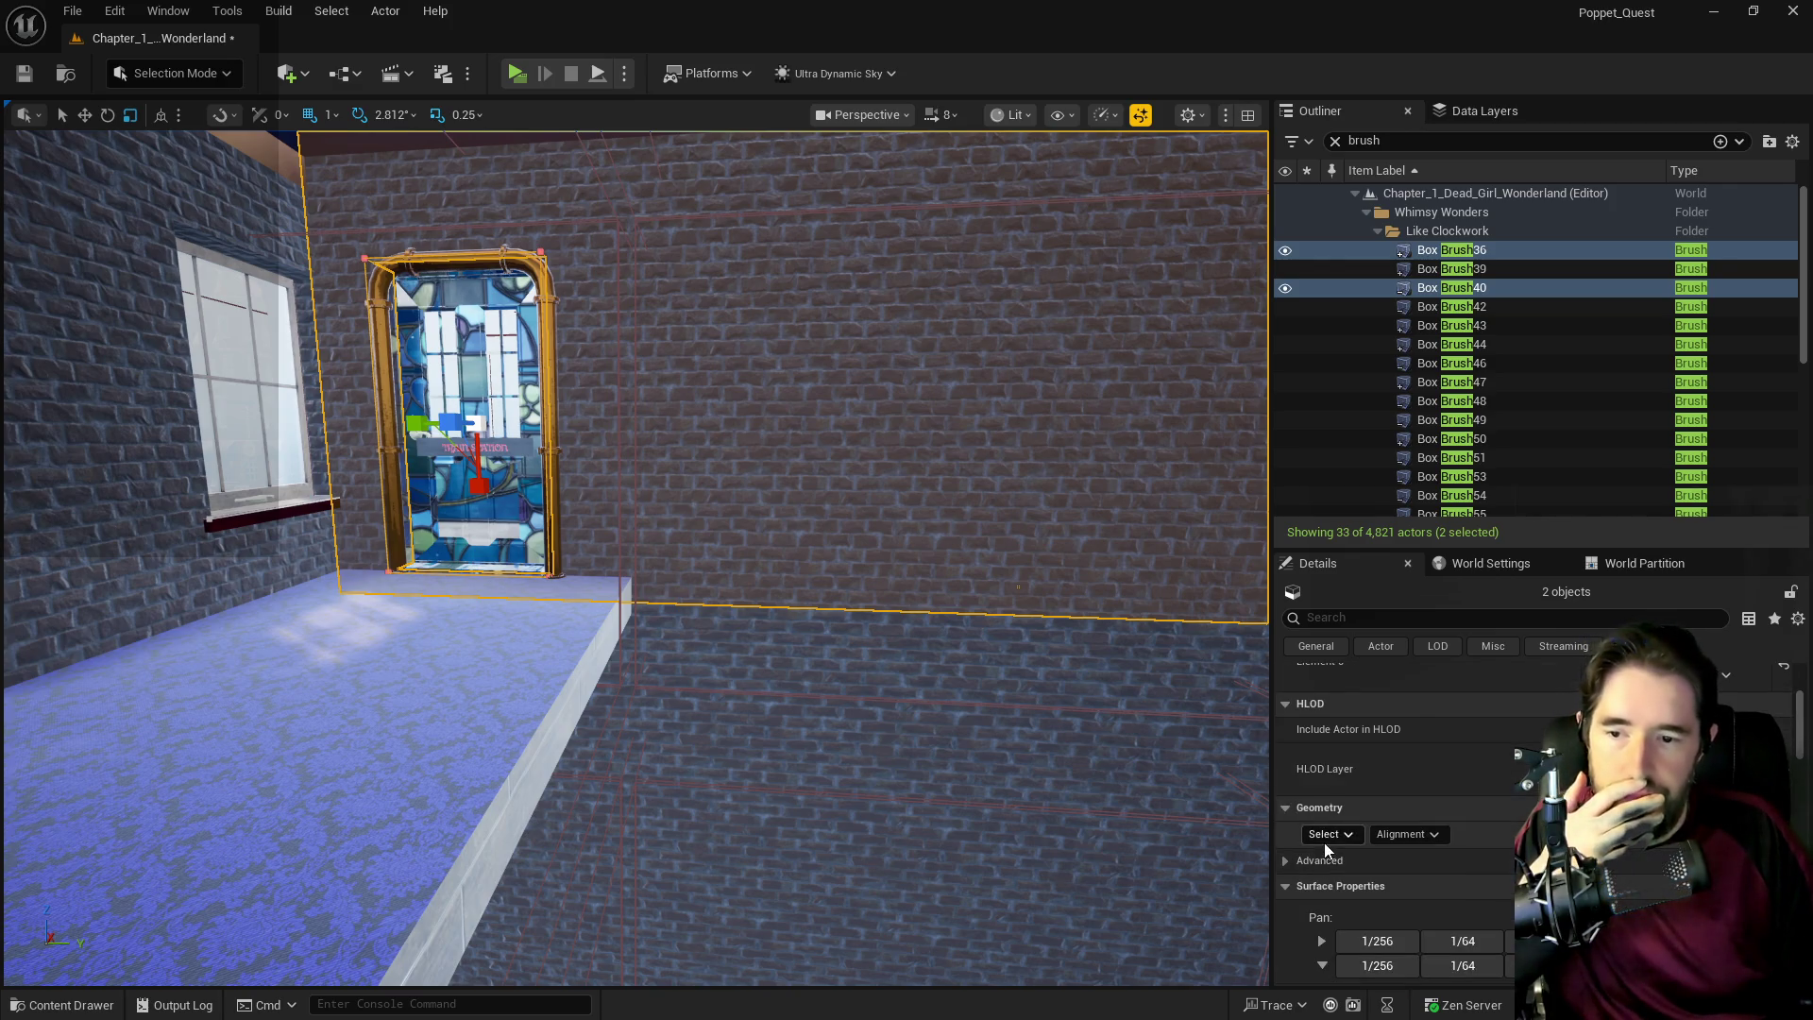
{"action": "left_click", "coordinate": [1325, 836]}
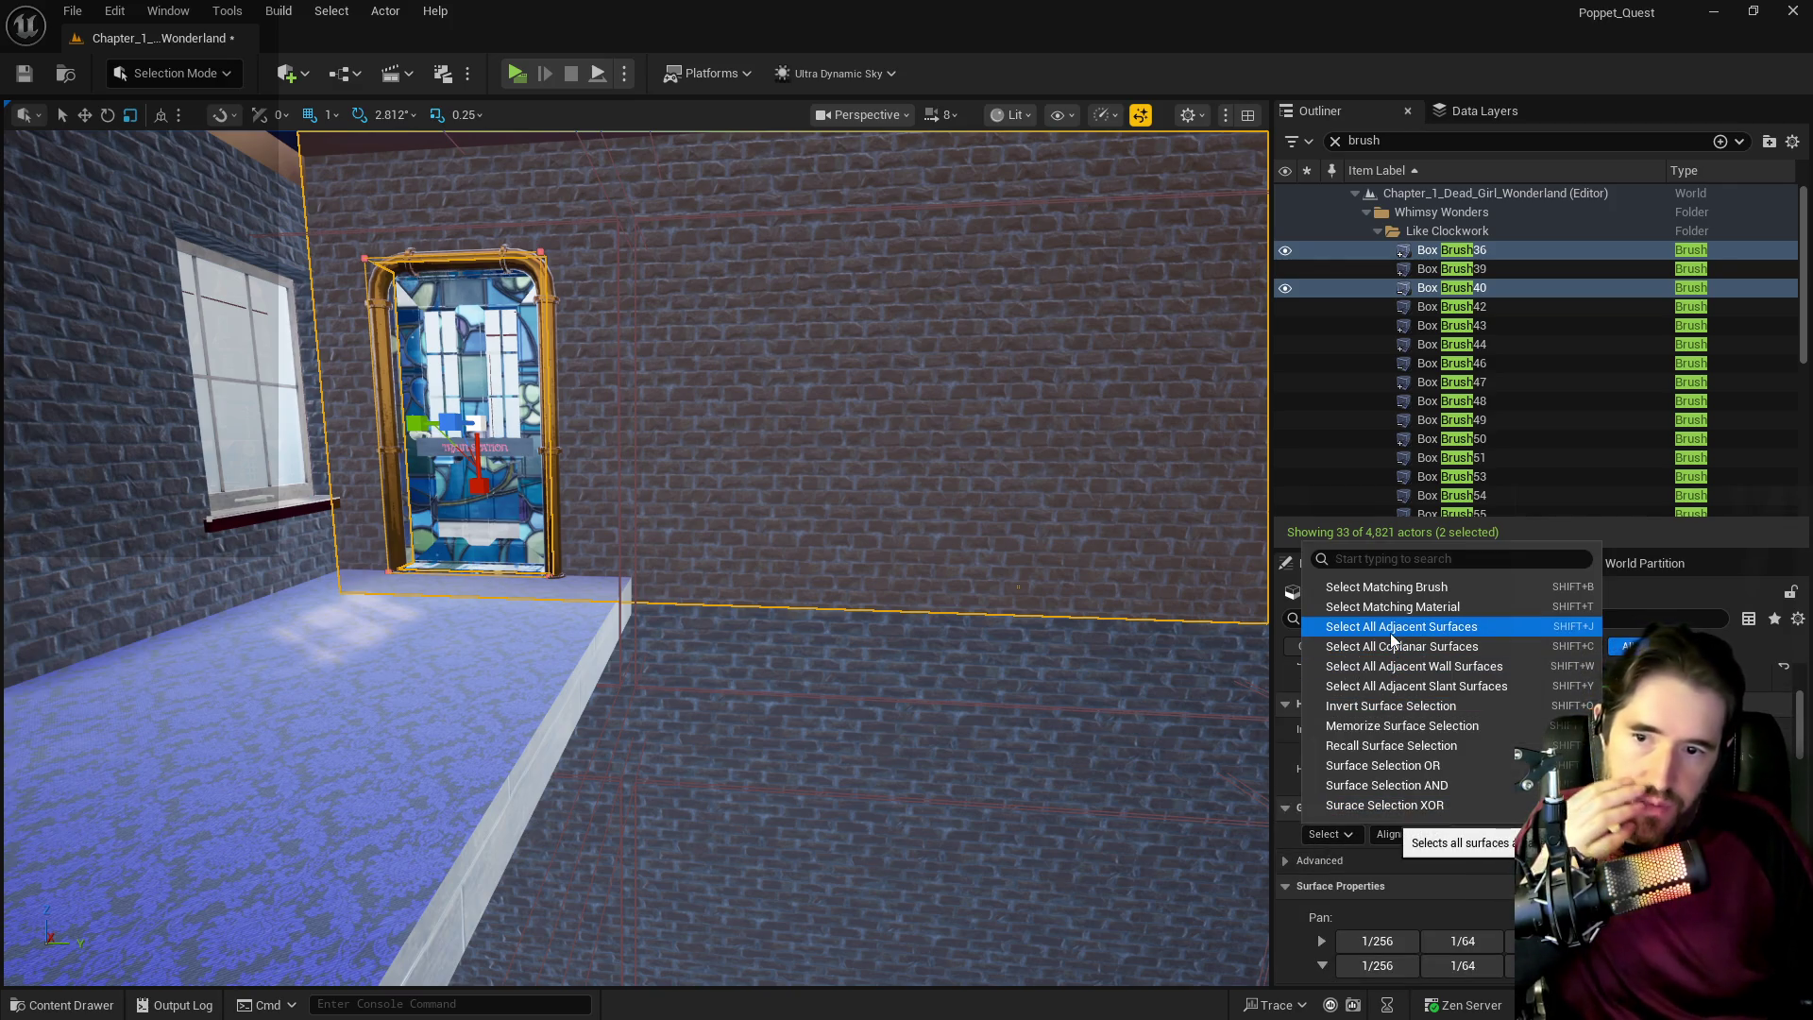
{"action": "left_click", "coordinate": [1390, 633]}
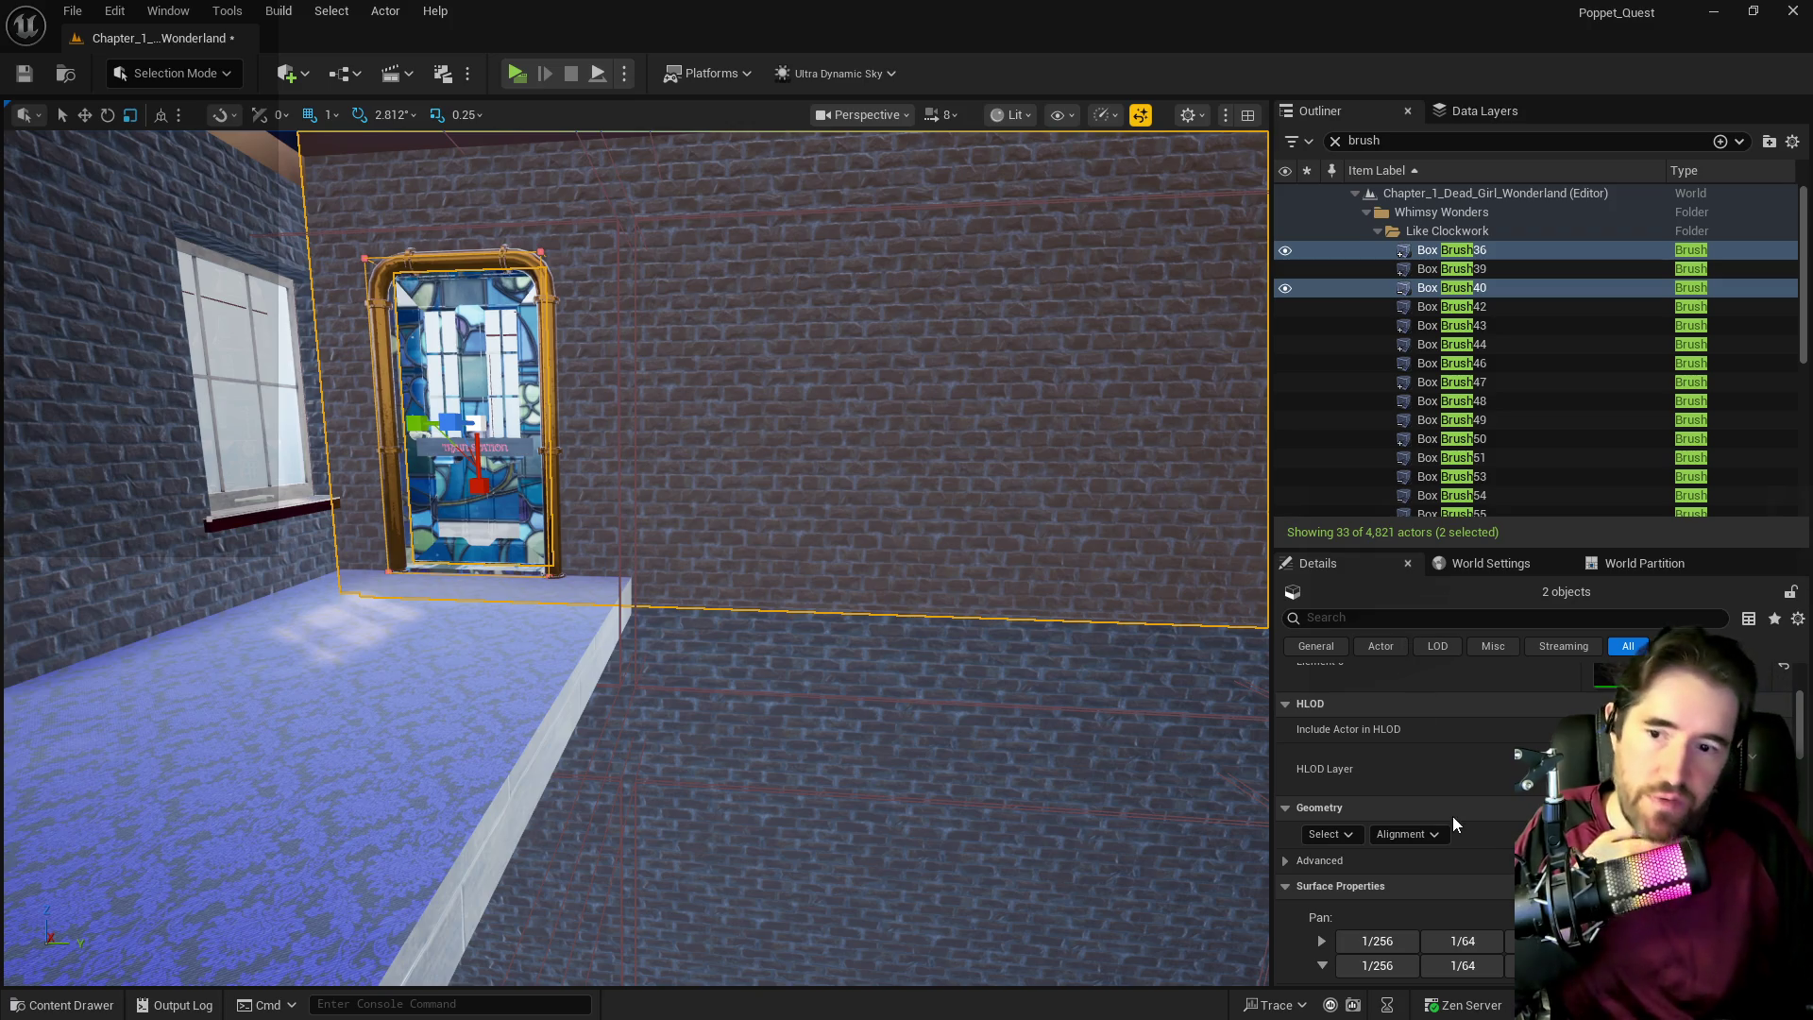
Begin Create Static Mesh for the two brushes and expand the 2DSideScrollerBP folder.
{"action": "scroll", "coordinate": [1453, 819], "scroll_direction": "down", "scroll_amount": 5}
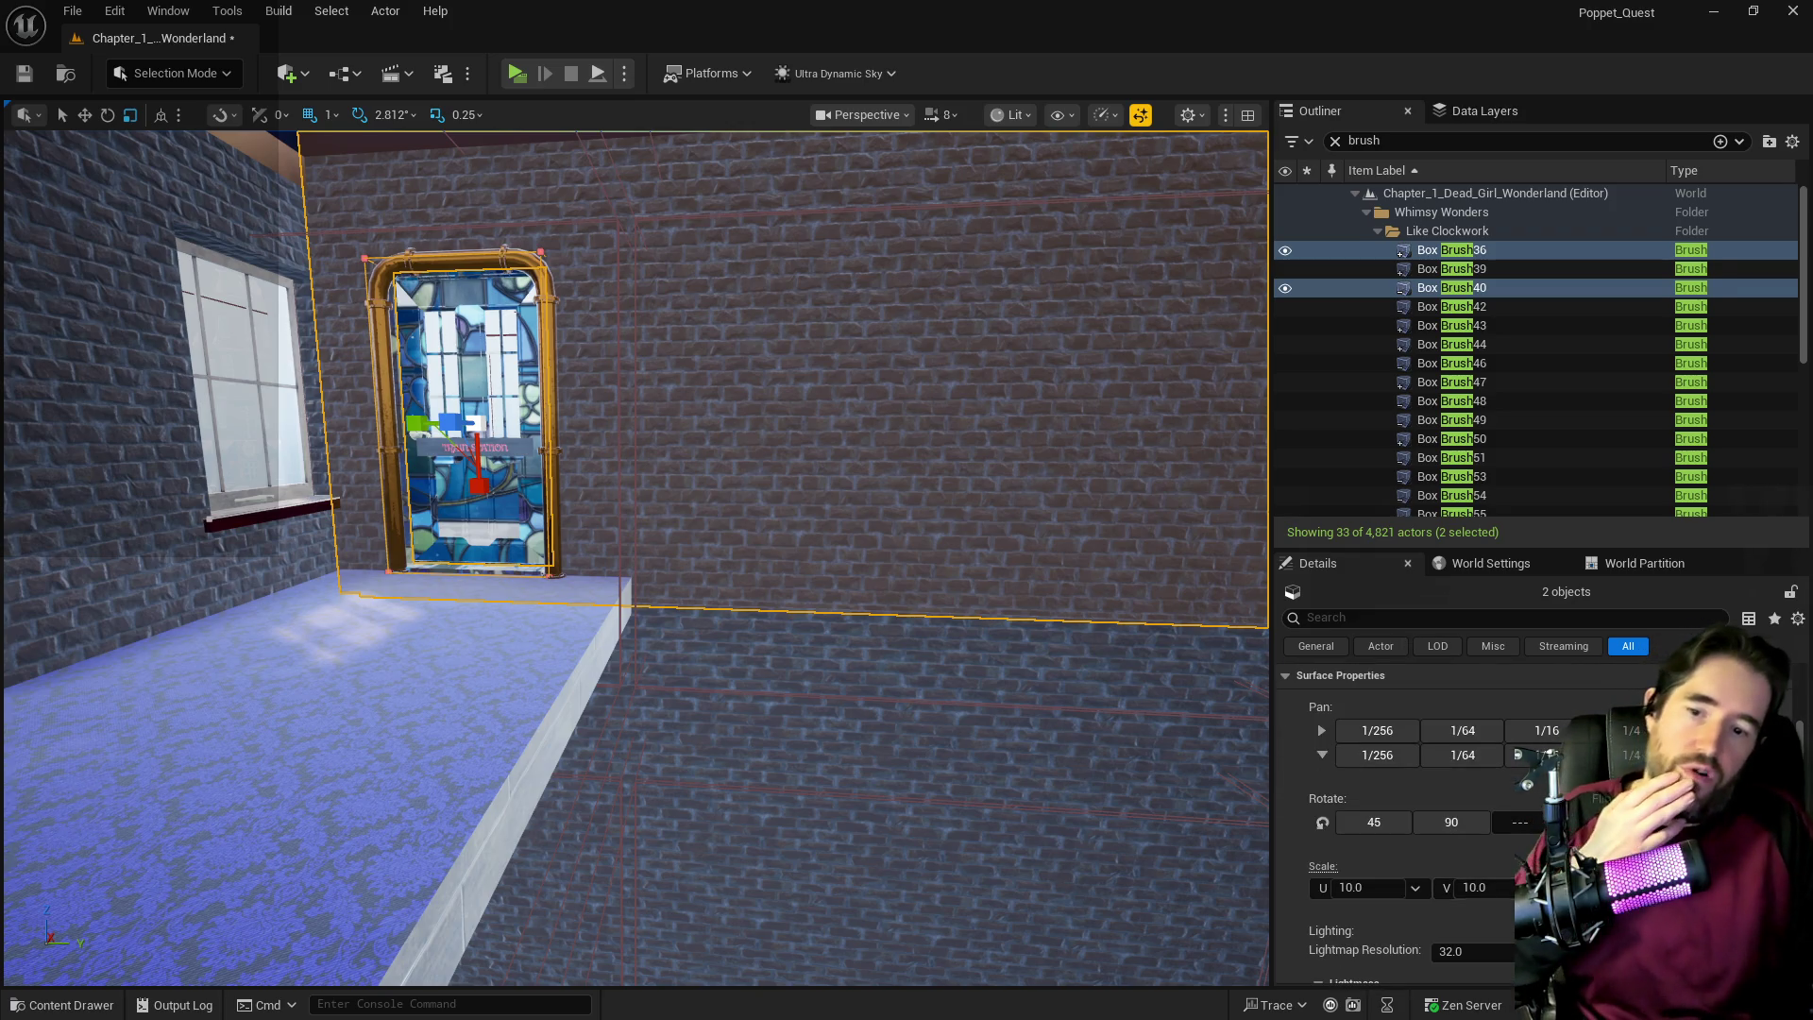
{"action": "scroll", "coordinate": [1417, 822], "scroll_direction": "down", "scroll_amount": 5}
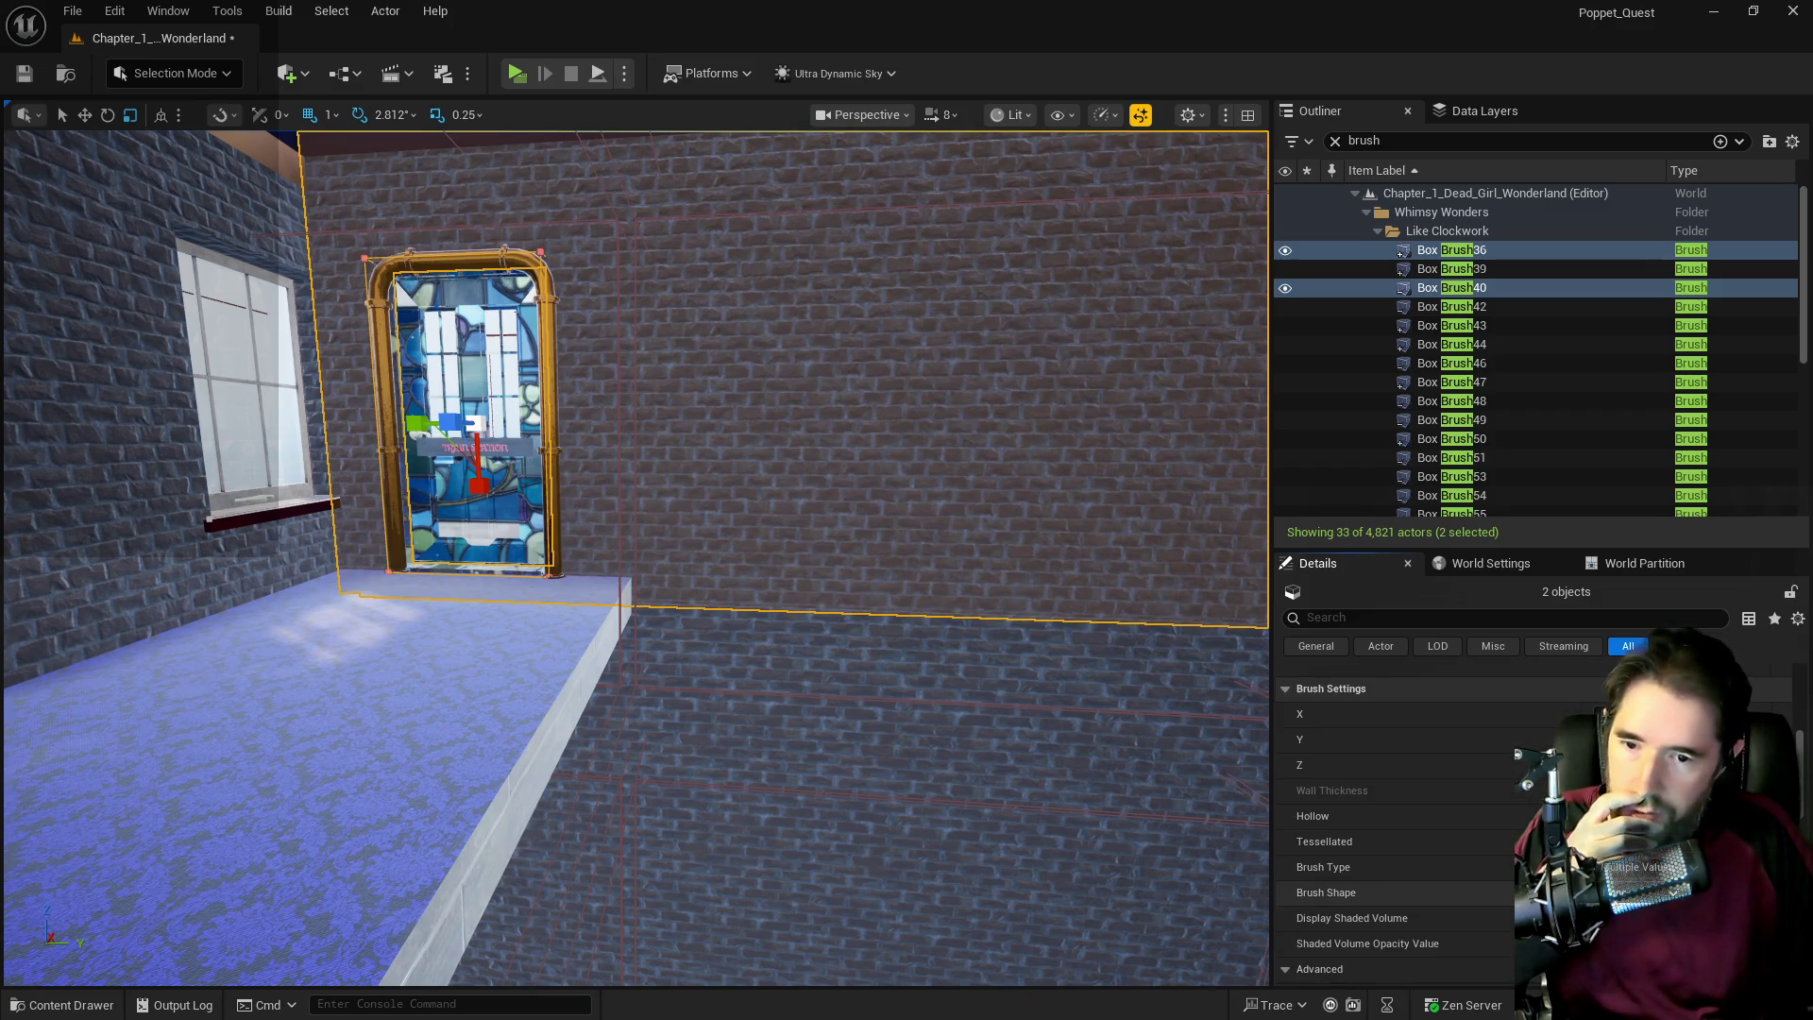
{"action": "scroll", "coordinate": [1398, 822], "scroll_direction": "up", "scroll_amount": 3}
{"action": "scroll", "coordinate": [1398, 822], "scroll_direction": "down", "scroll_amount": 6}
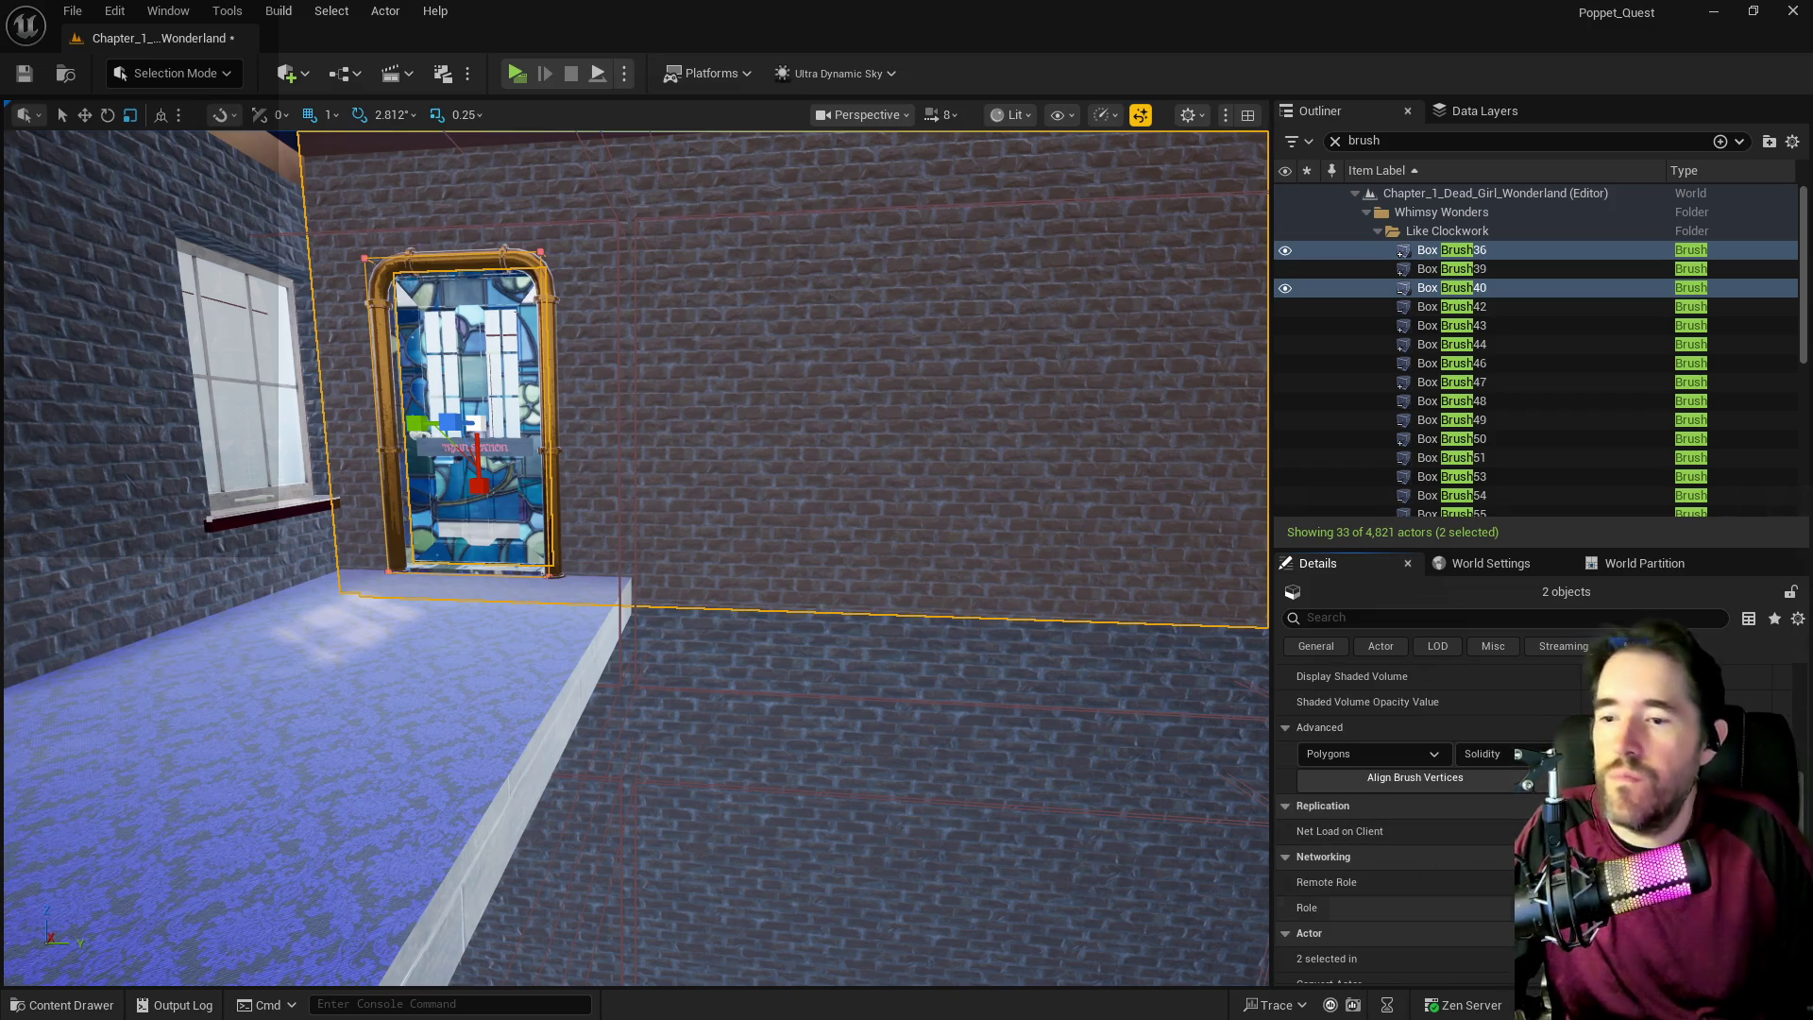
{"action": "scroll", "coordinate": [1398, 821], "scroll_direction": "down", "scroll_amount": 2}
{"action": "scroll", "coordinate": [1397, 822], "scroll_direction": "up", "scroll_amount": 2}
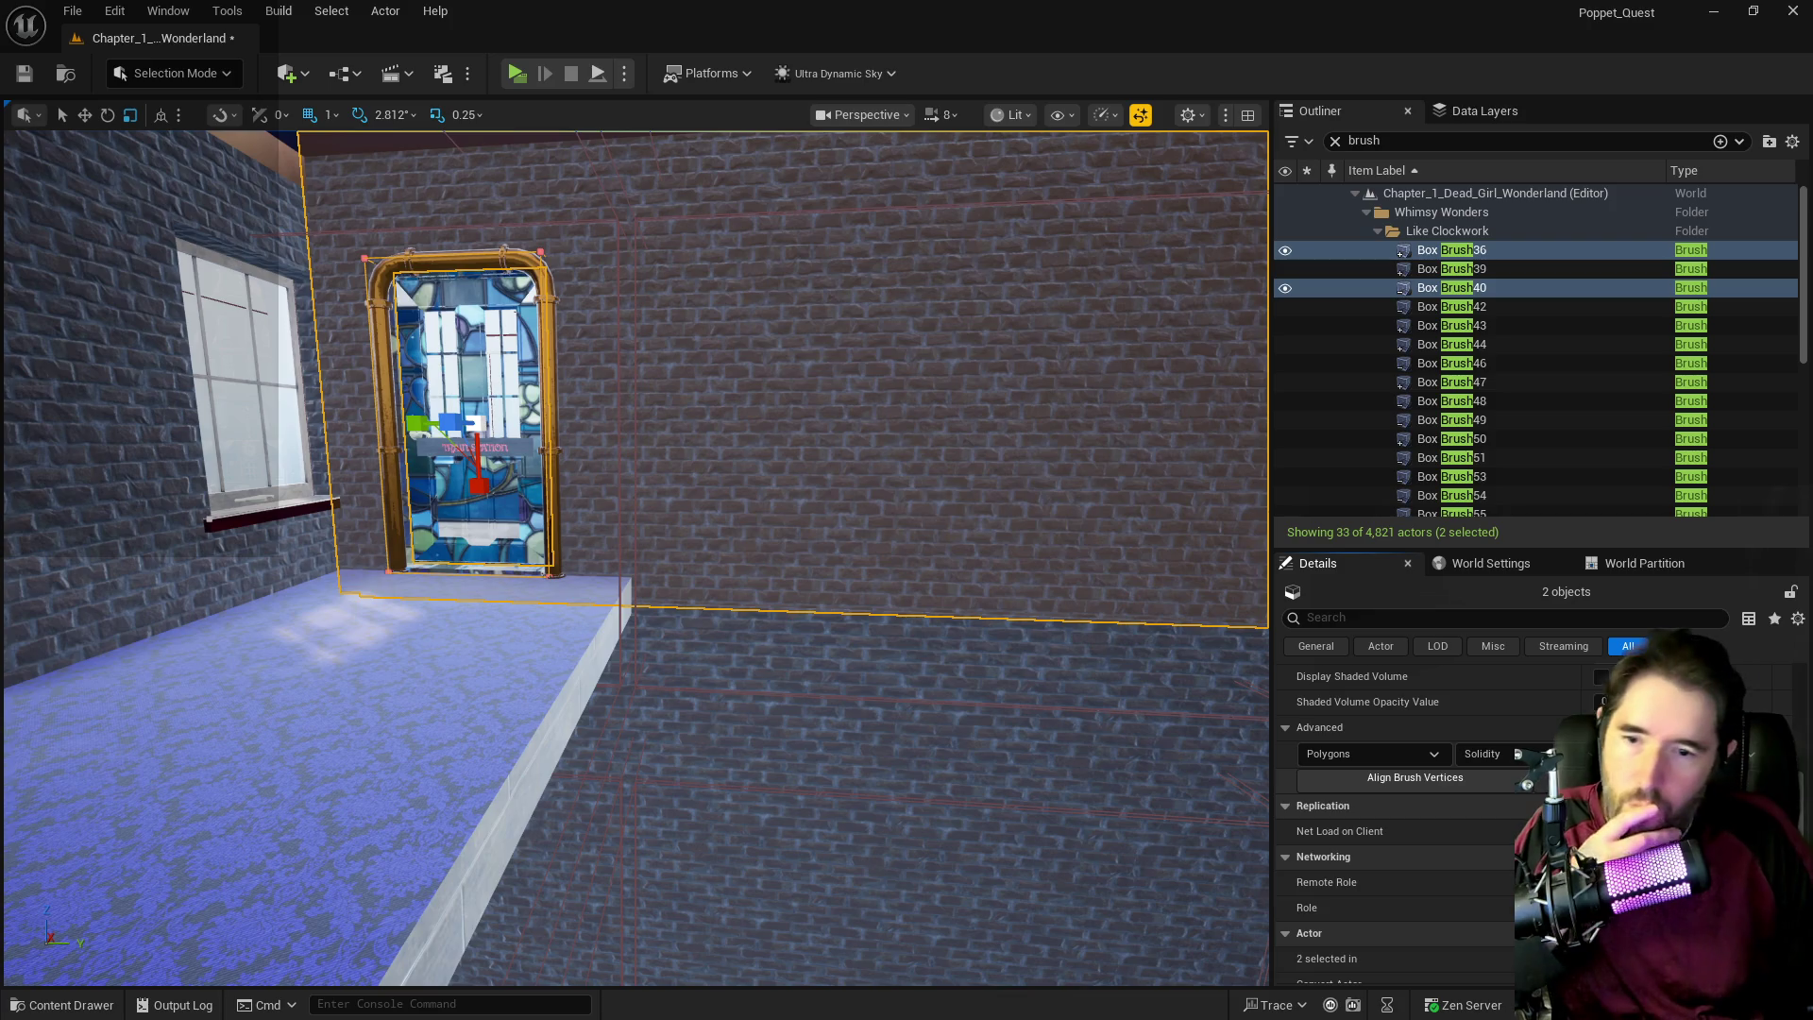
{"action": "left_click", "coordinate": [1663, 778]}
{"action": "double_click", "coordinate": [770, 448]}
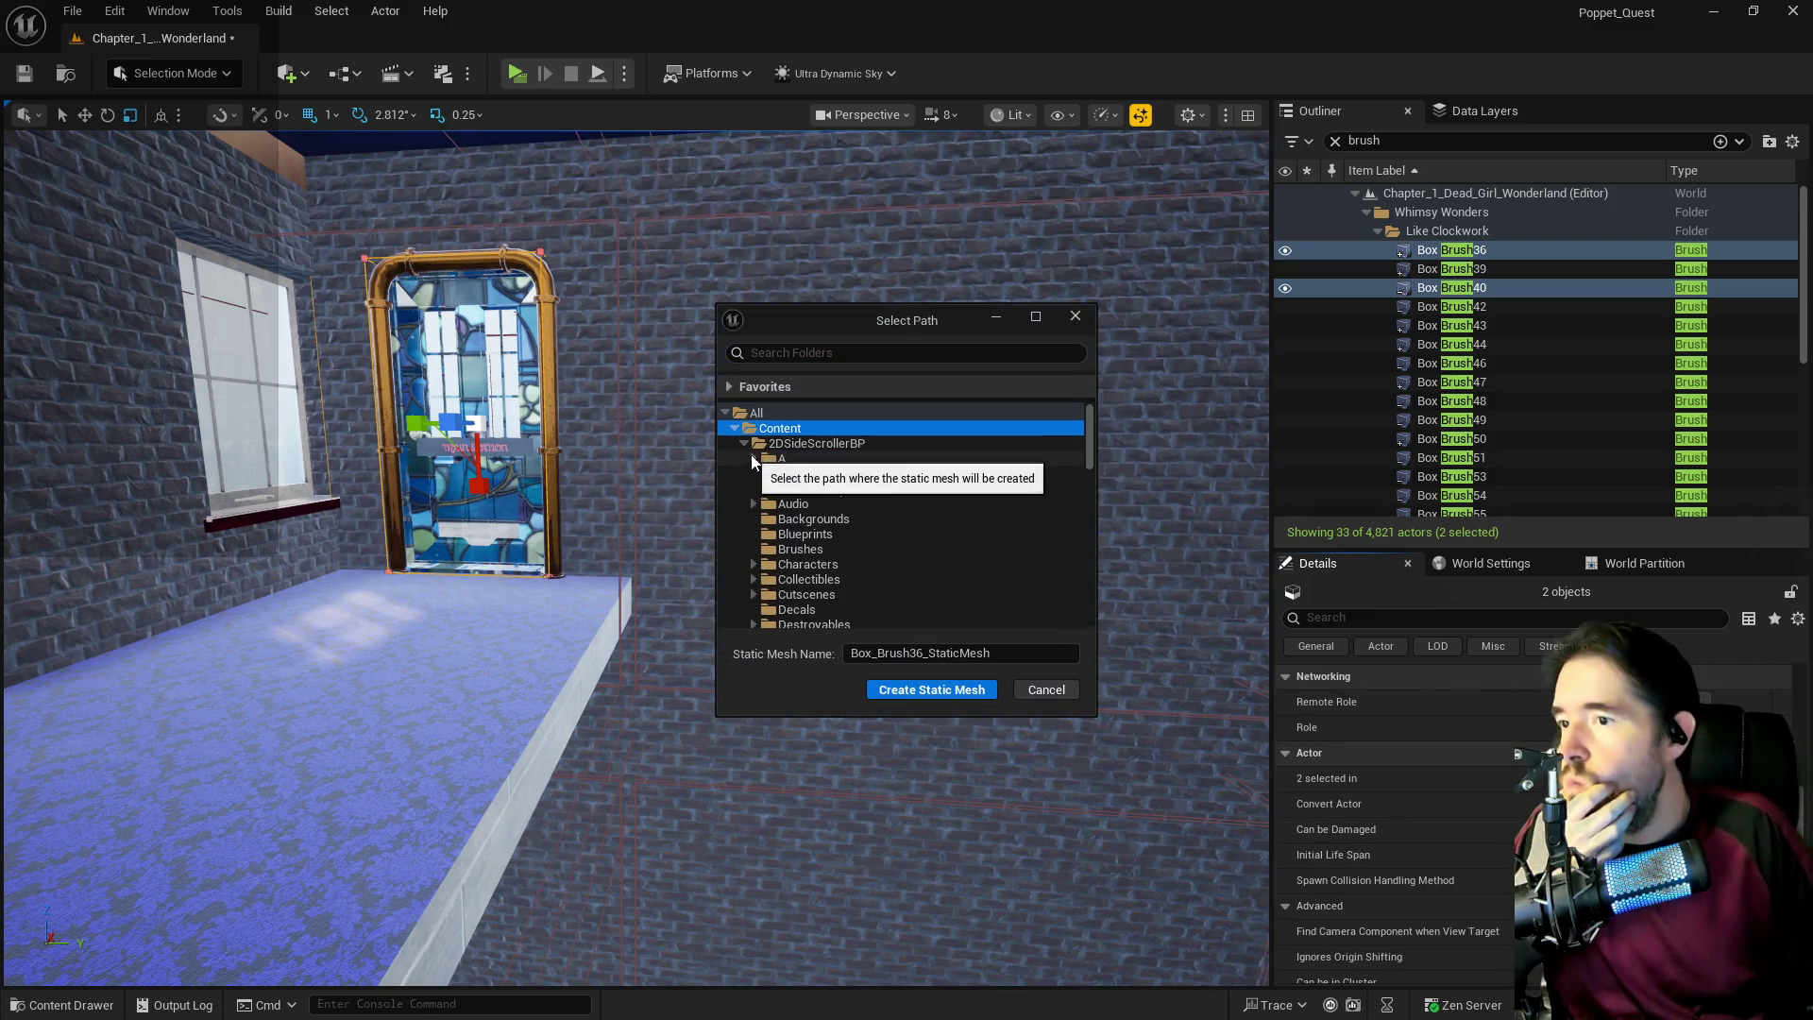
Save the brushes as static mesh SM_Train_Station_Upper_Wall in the Whimsy_Wonders folder.
{"action": "scroll", "coordinate": [756, 457], "scroll_direction": "down", "scroll_amount": 5}
{"action": "scroll", "coordinate": [788, 504], "scroll_direction": "down", "scroll_amount": 5}
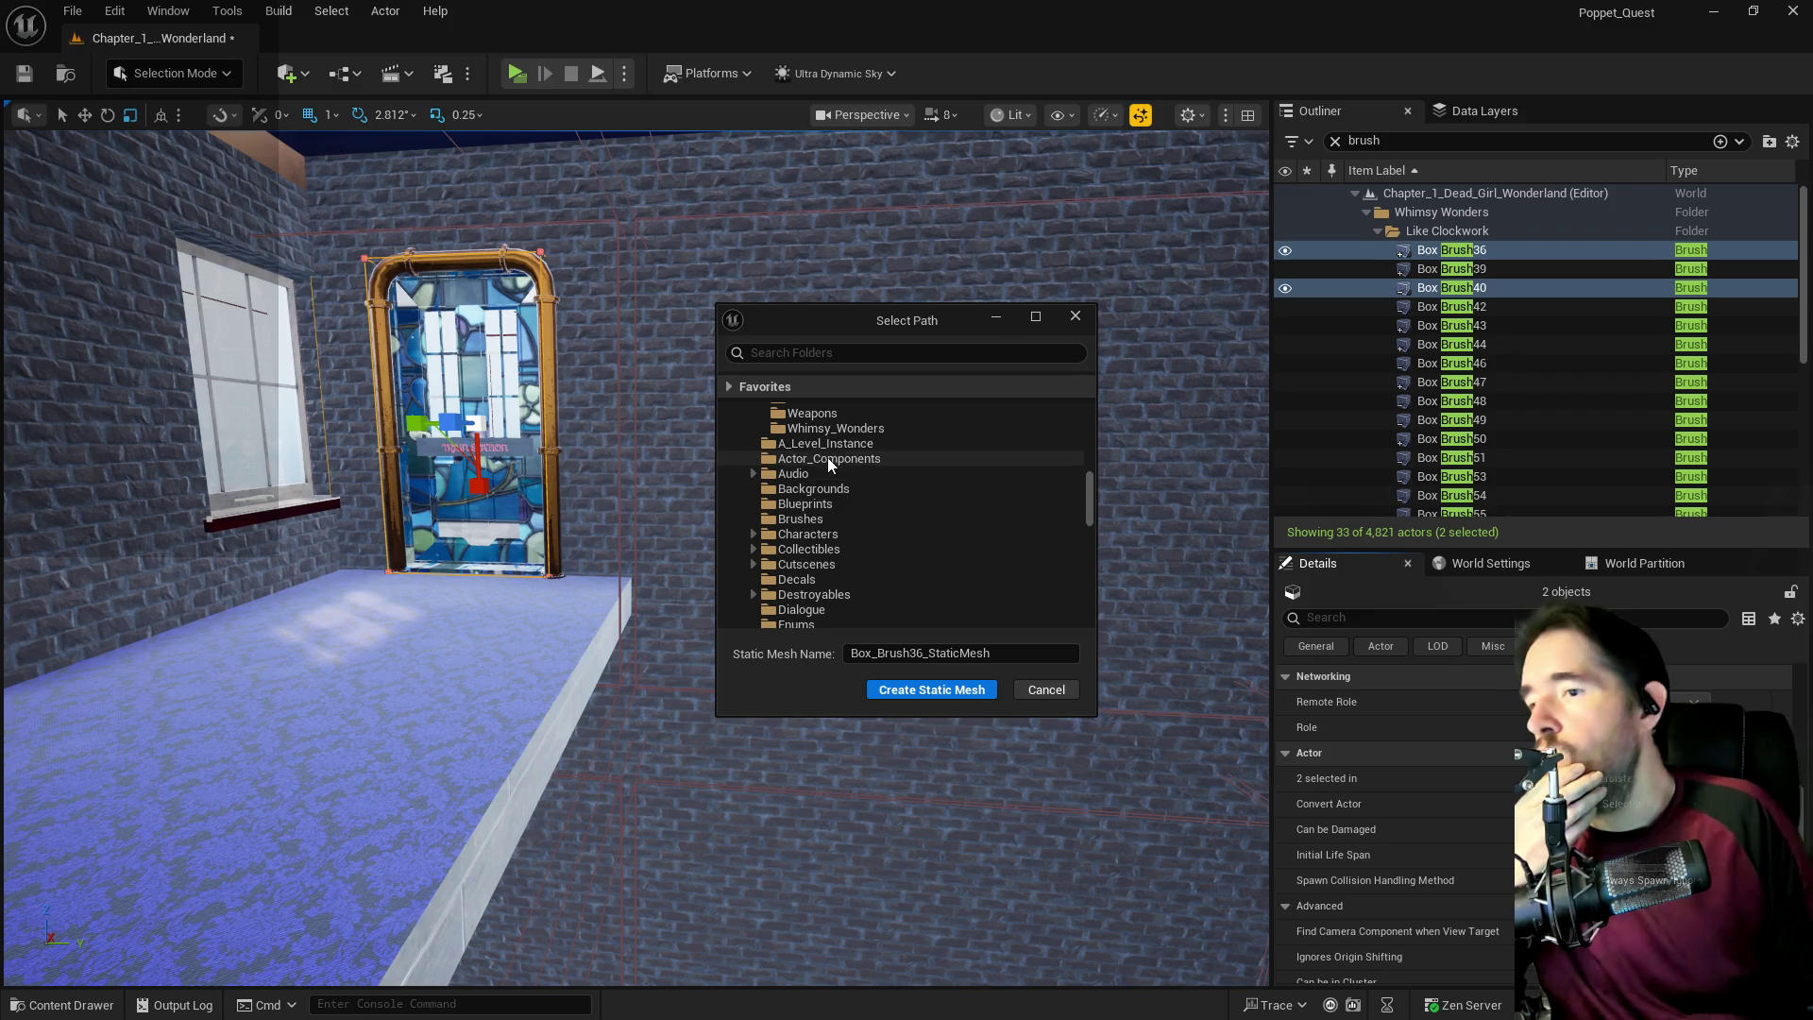
{"action": "left_click", "coordinate": [831, 430]}
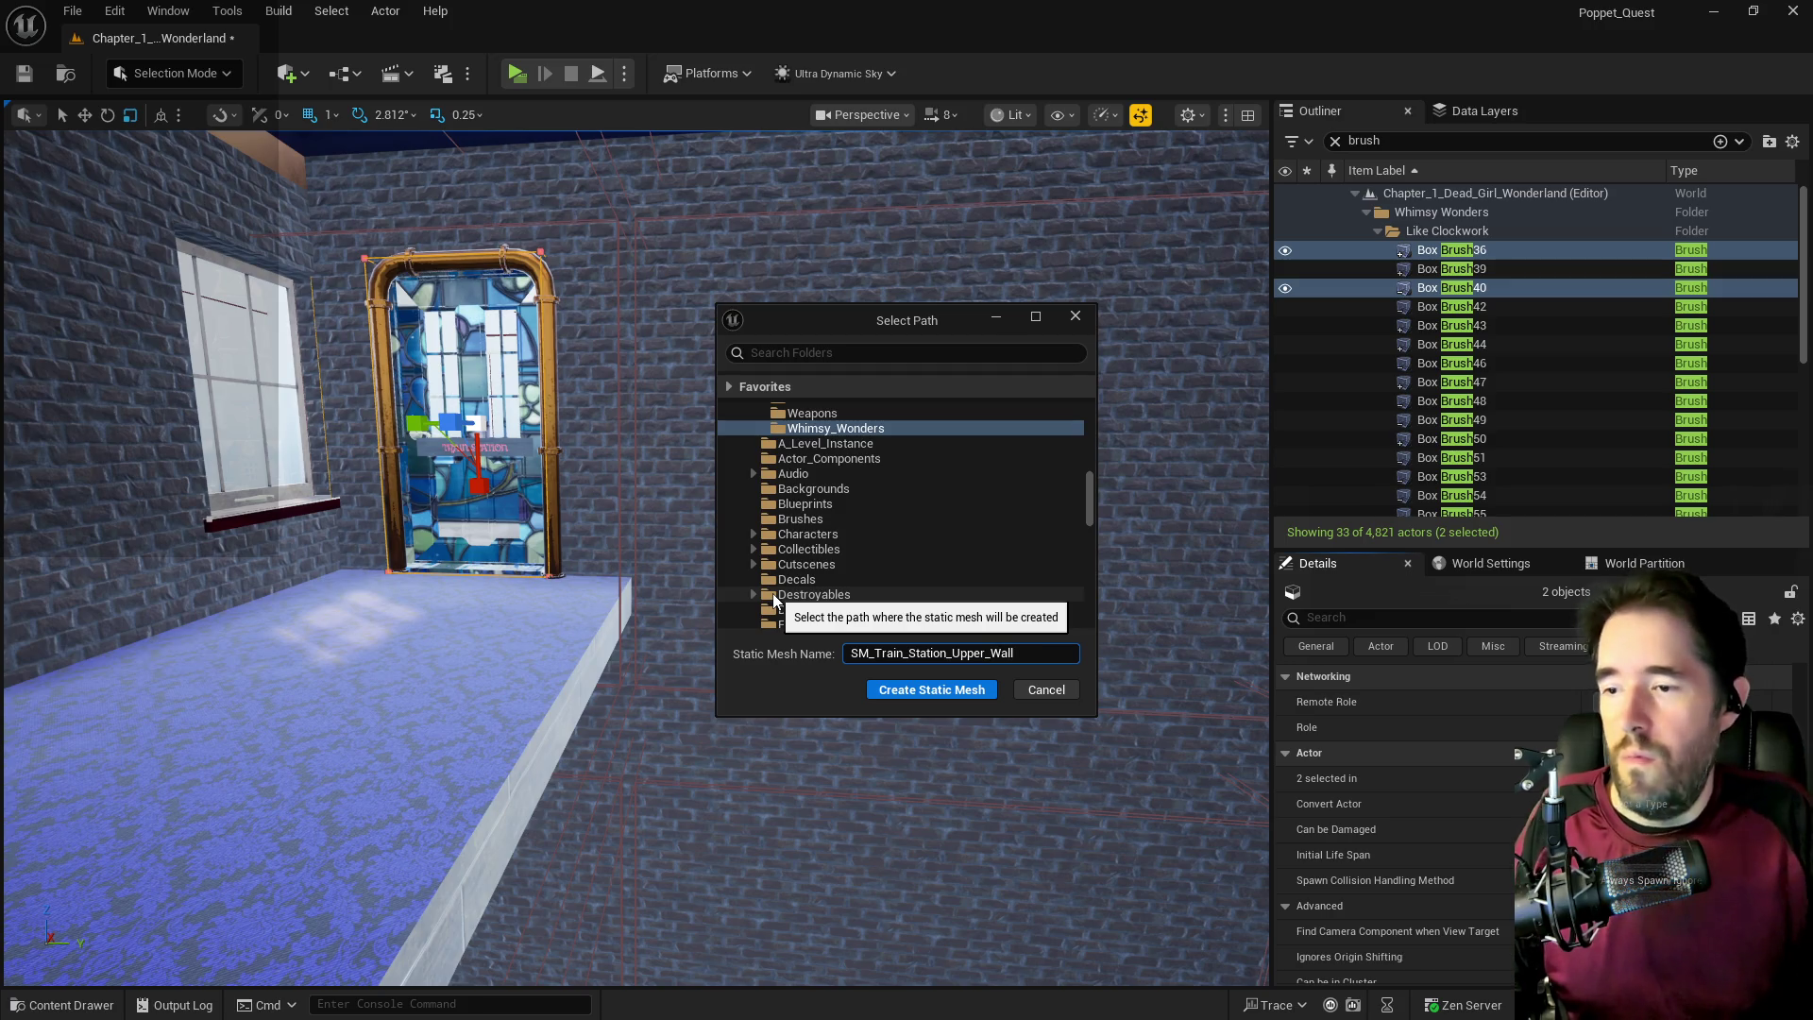
{"action": "left_click", "coordinate": [929, 690]}
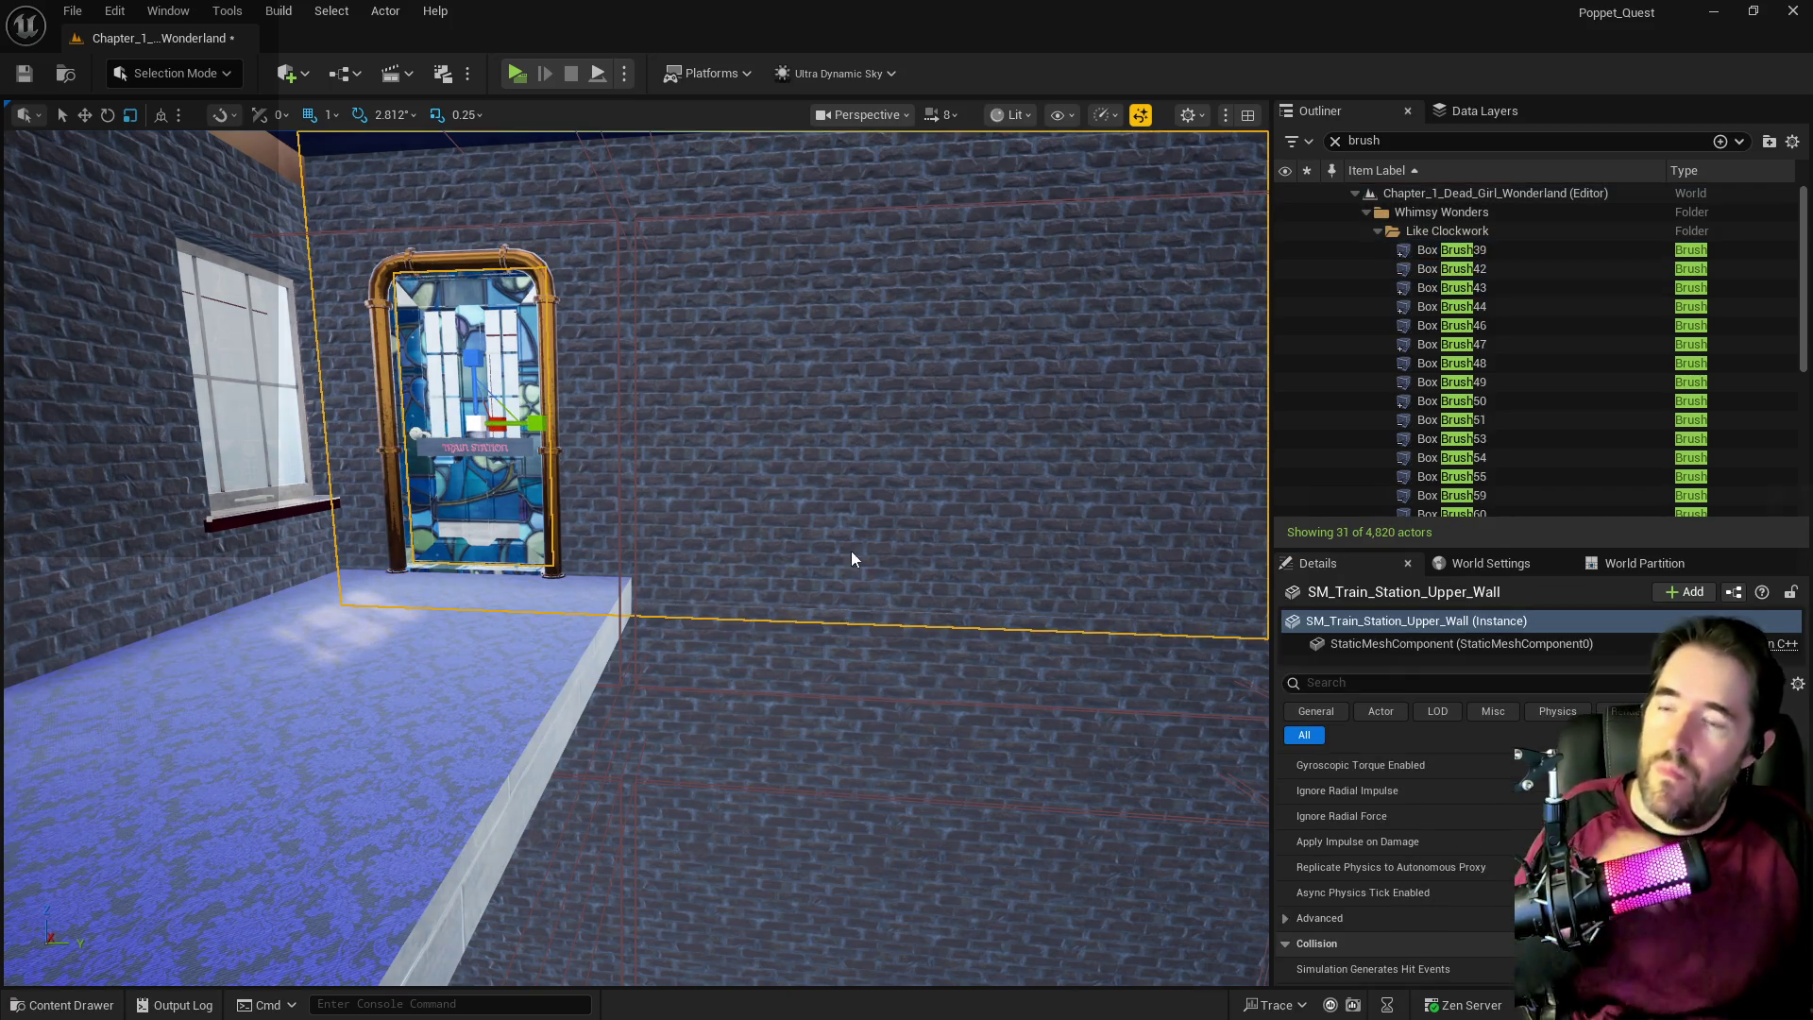
Set SM_Train_Station_Upper_Wall's Collision Complexity to Use Complex Collision As Simple in its mesh editor.
{"action": "right_click", "coordinate": [853, 352]}
{"action": "left_click", "coordinate": [926, 432]}
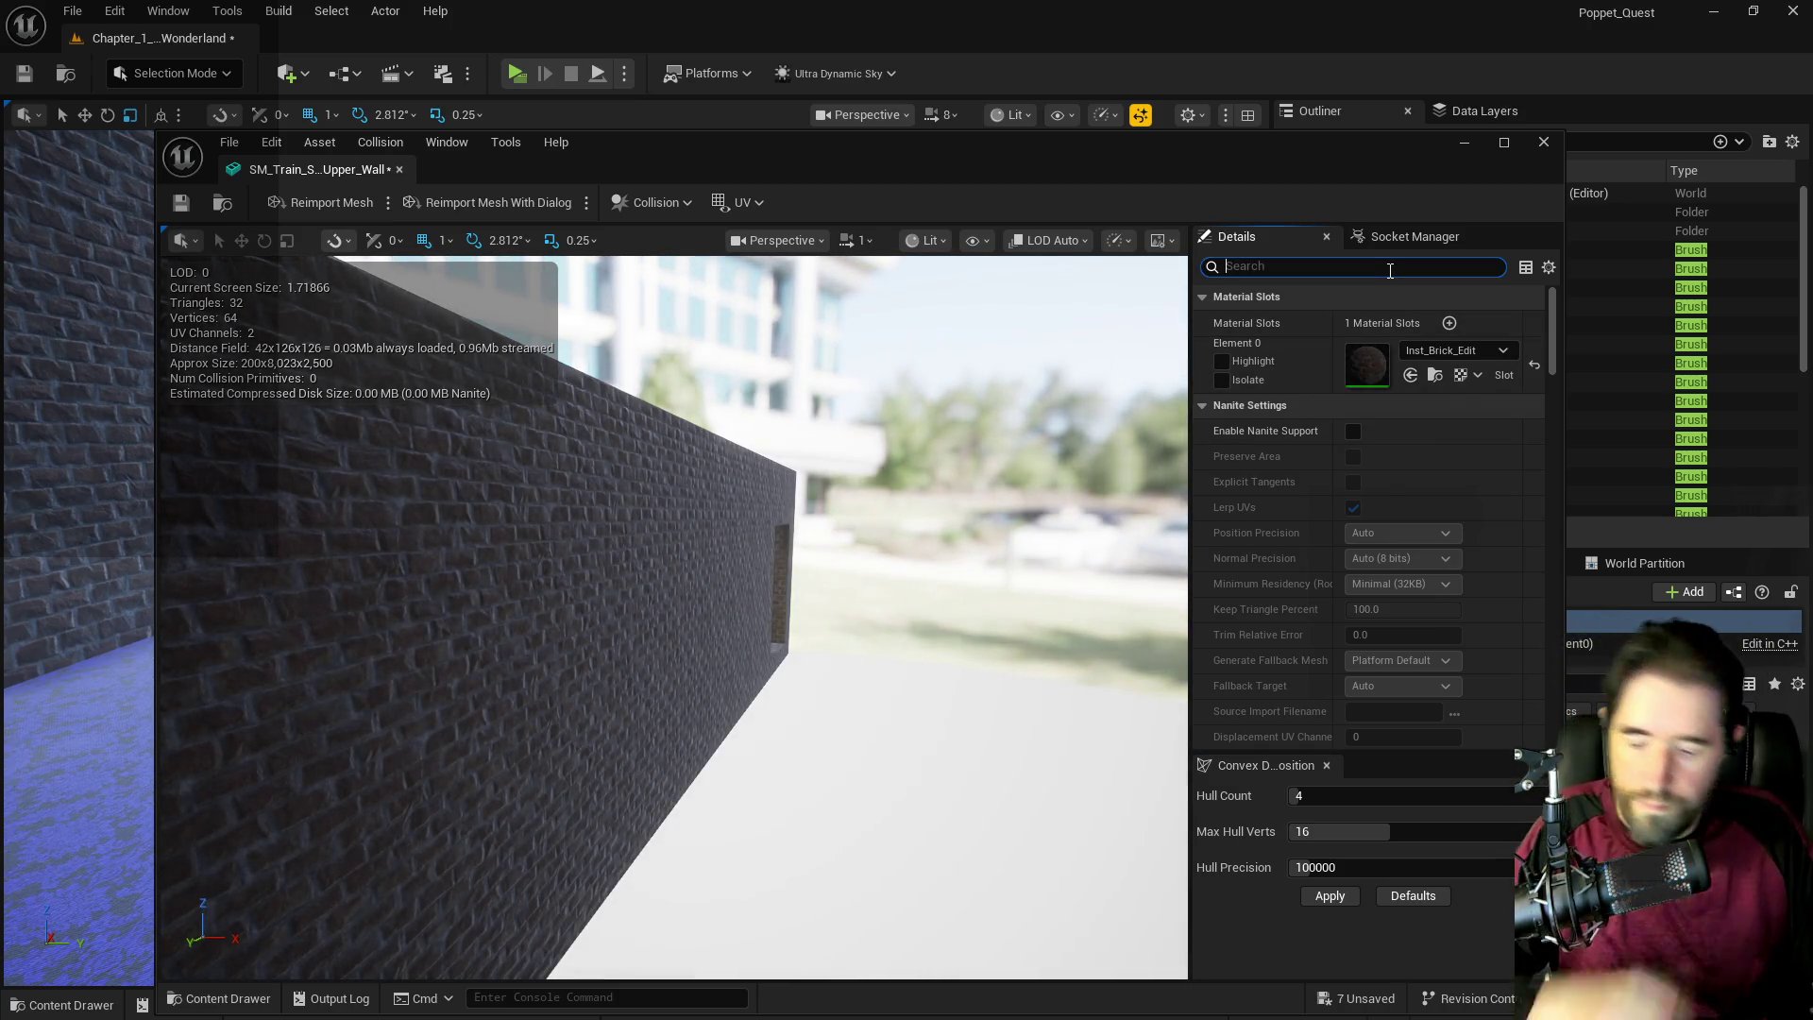
{"action": "left_click", "coordinate": [1391, 267]}
{"action": "type", "text": "com"}
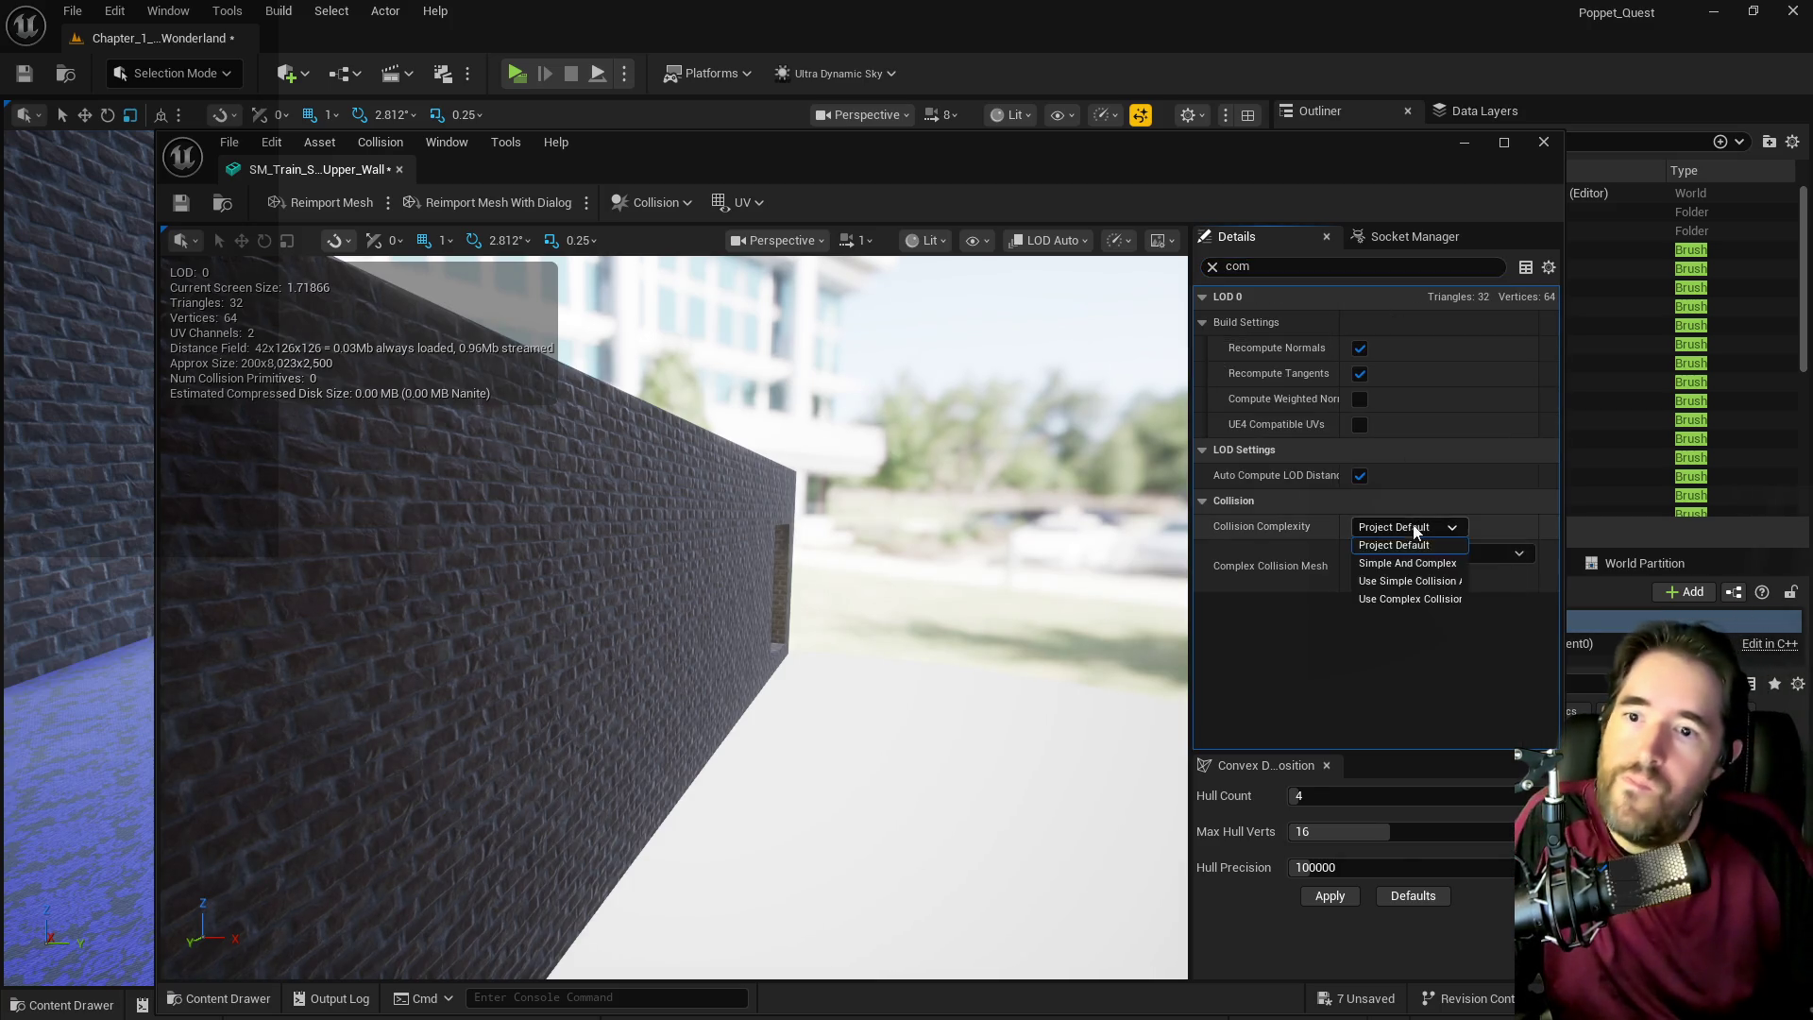
{"action": "left_click", "coordinate": [1396, 599]}
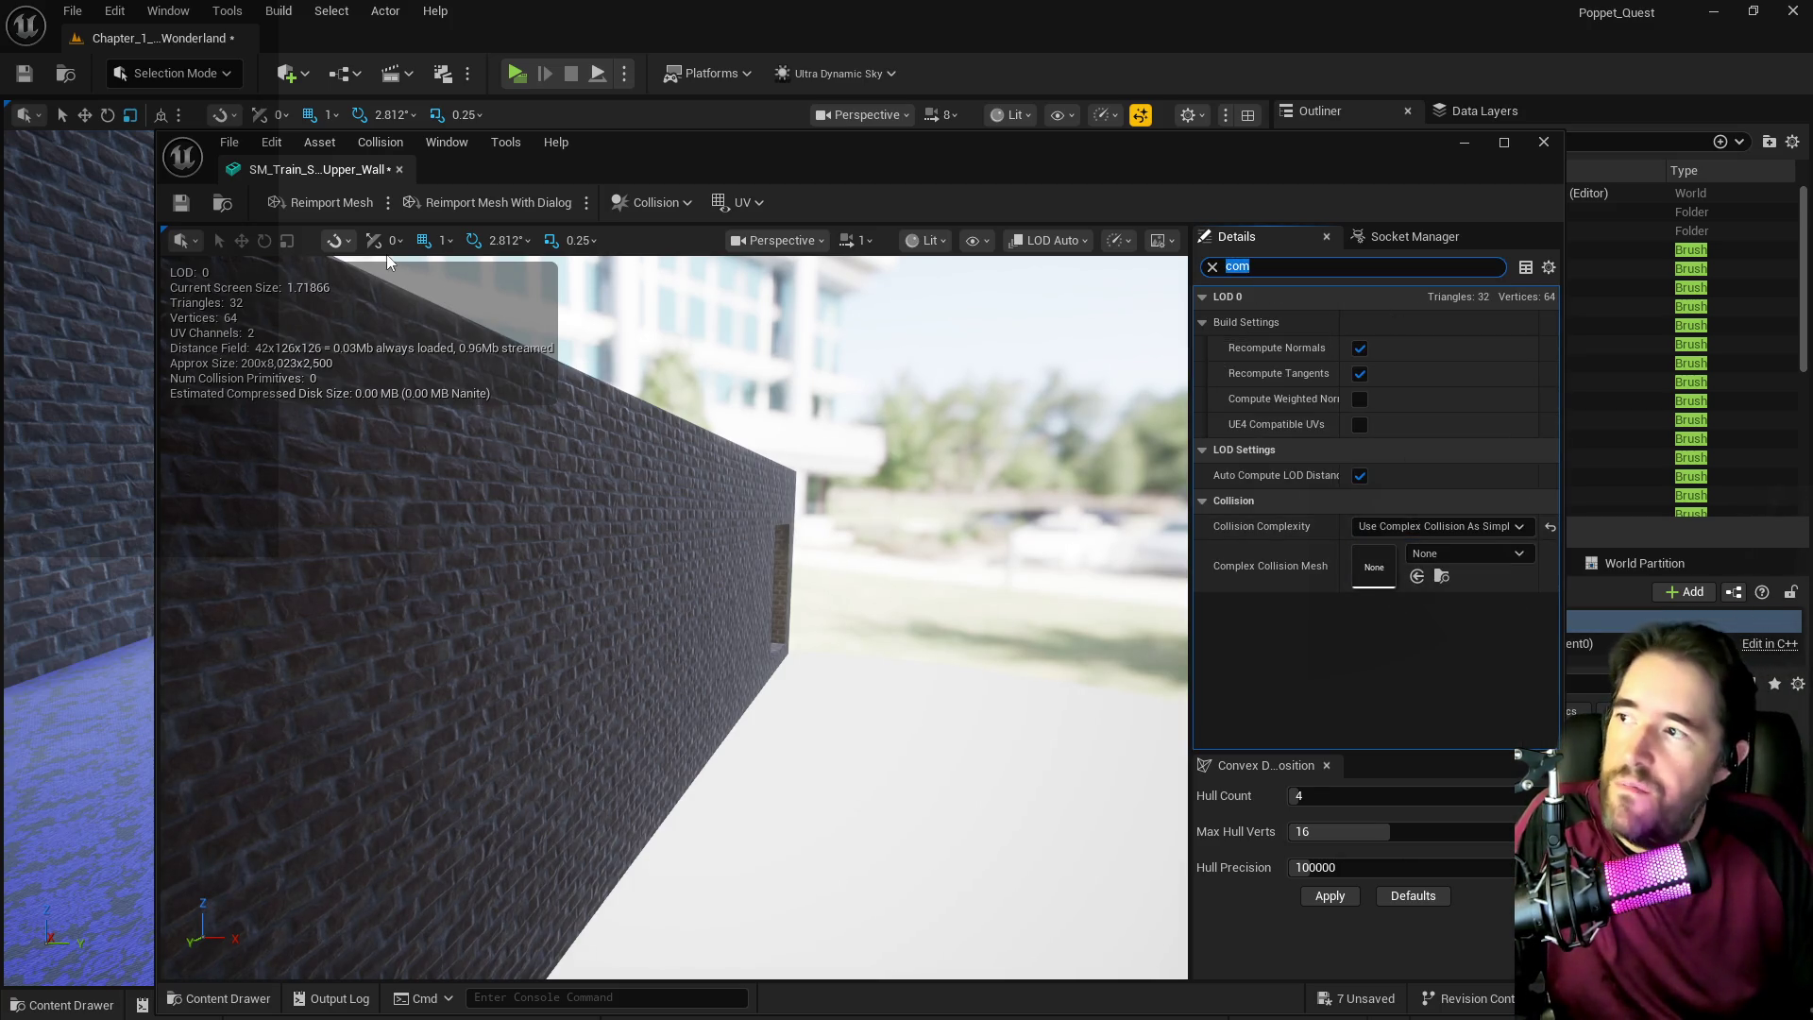
{"action": "left_click_drag", "start_coordinate": [903, 174], "coordinate": [1812, 227]}
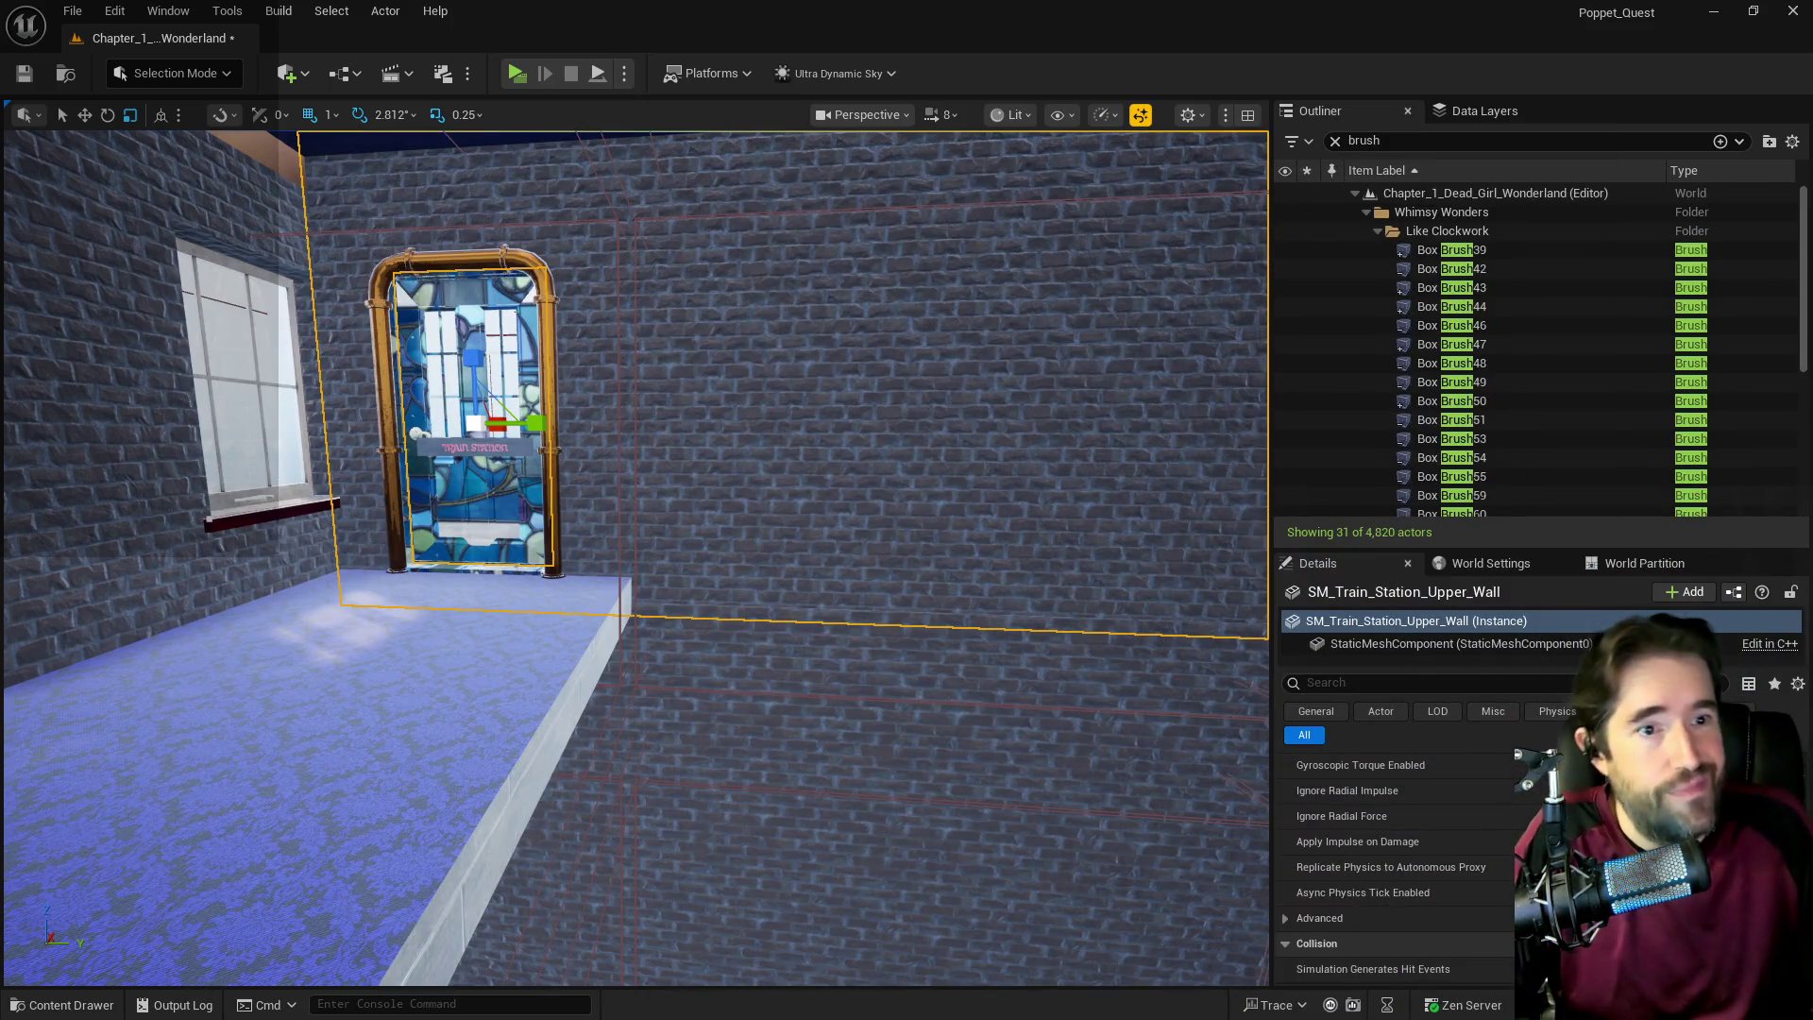
Select Box Brush43 by the brass columns, then Box Brush49 at the stained-glass door.
{"action": "left_click", "coordinate": [779, 665]}
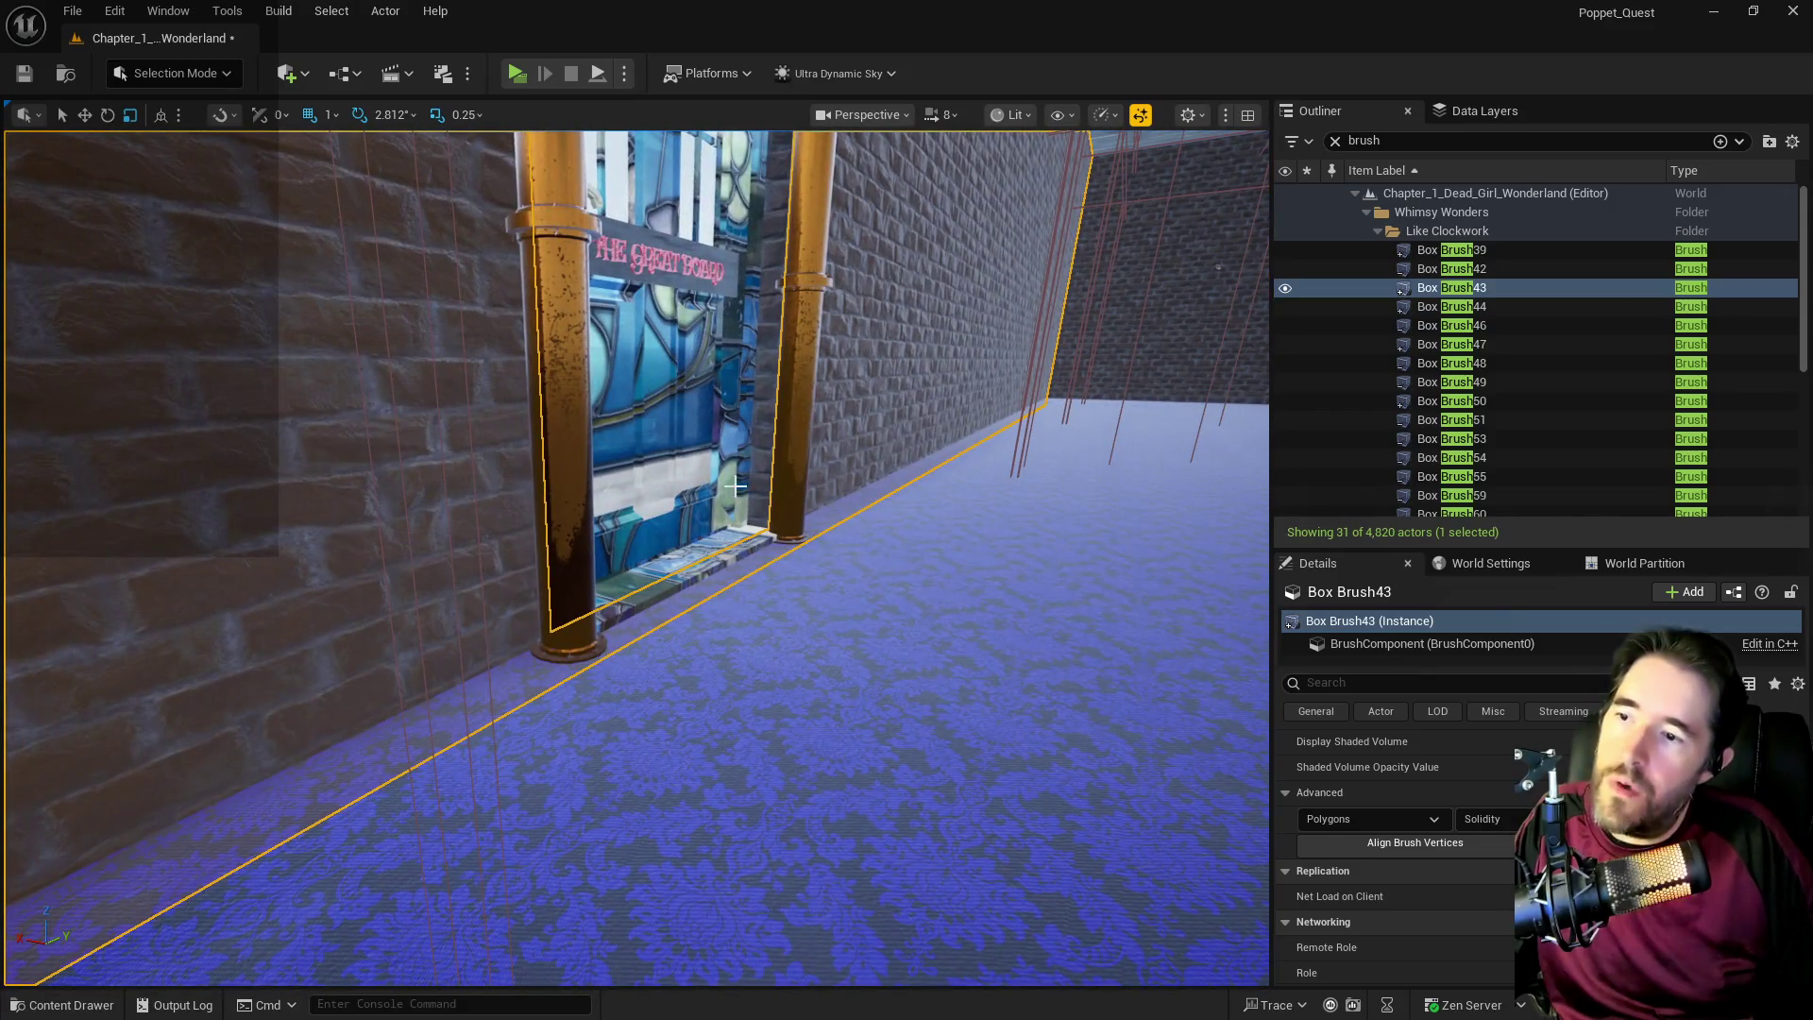
{"action": "left_click", "coordinate": [735, 487]}
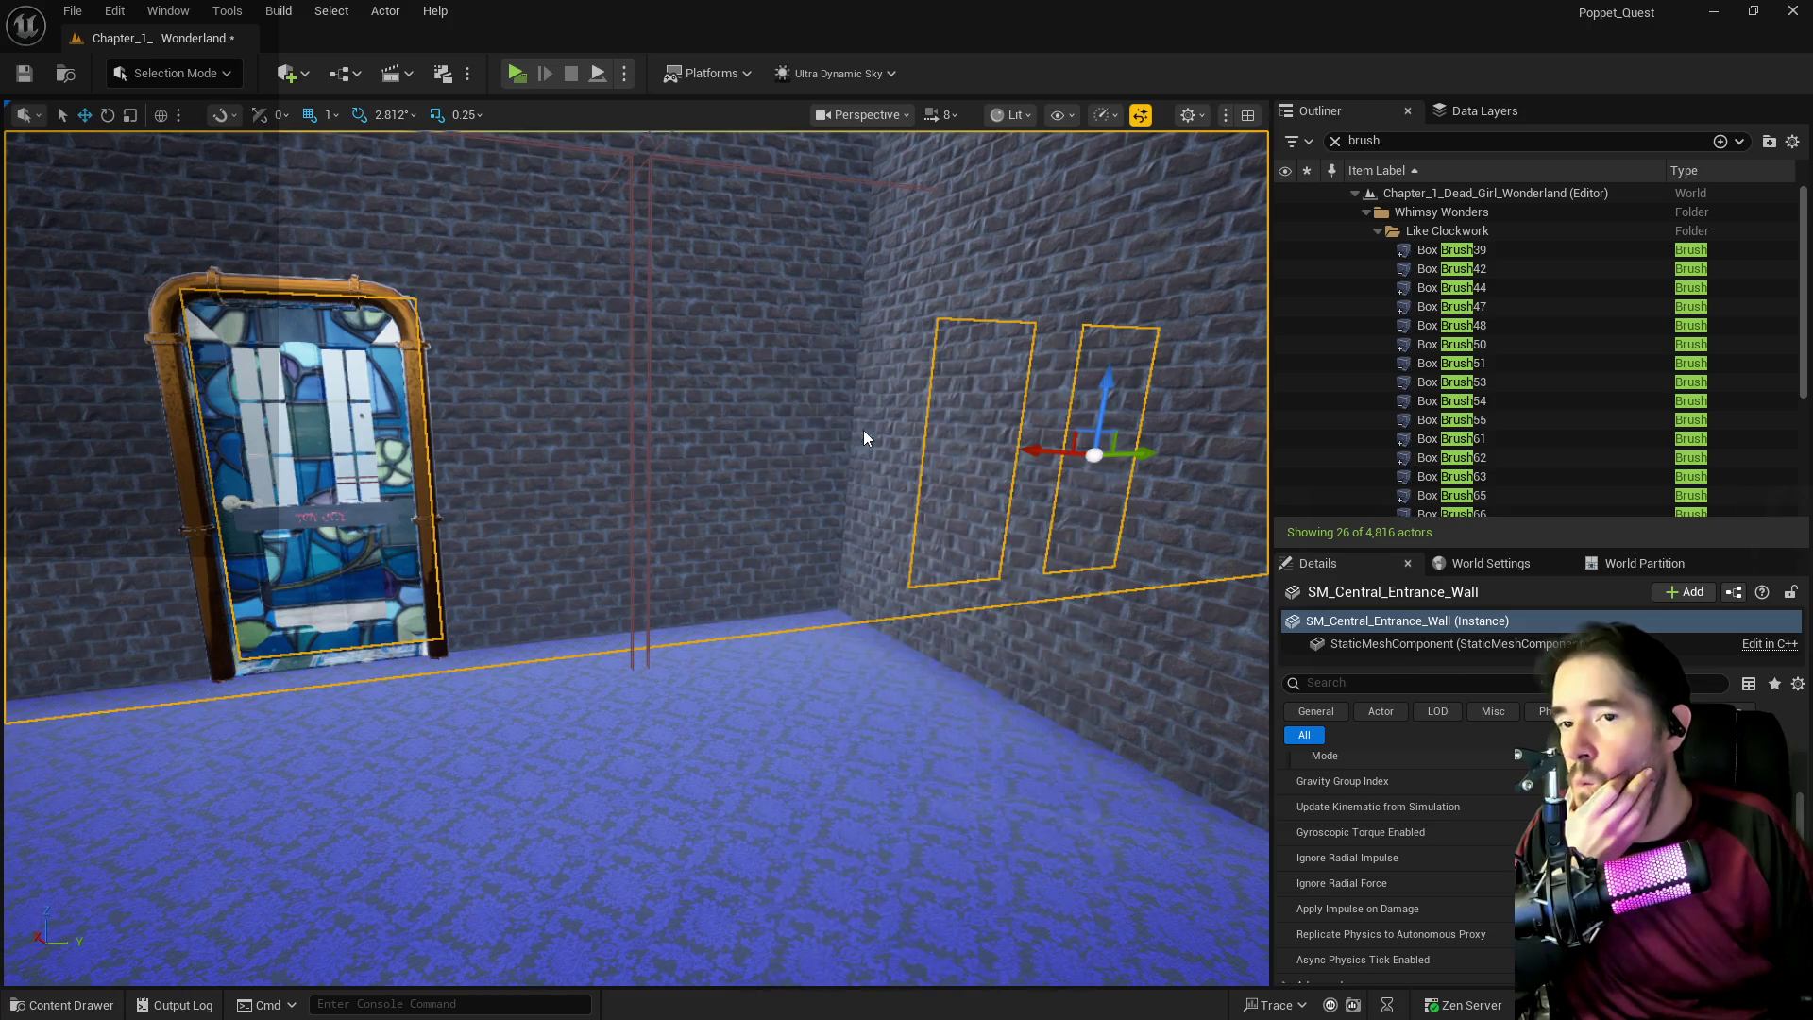
Open SM_Central_Entrance_Wall in the Static Mesh Editor and move its window aside to reveal the level.
{"action": "key", "text": "ctrl+e"}
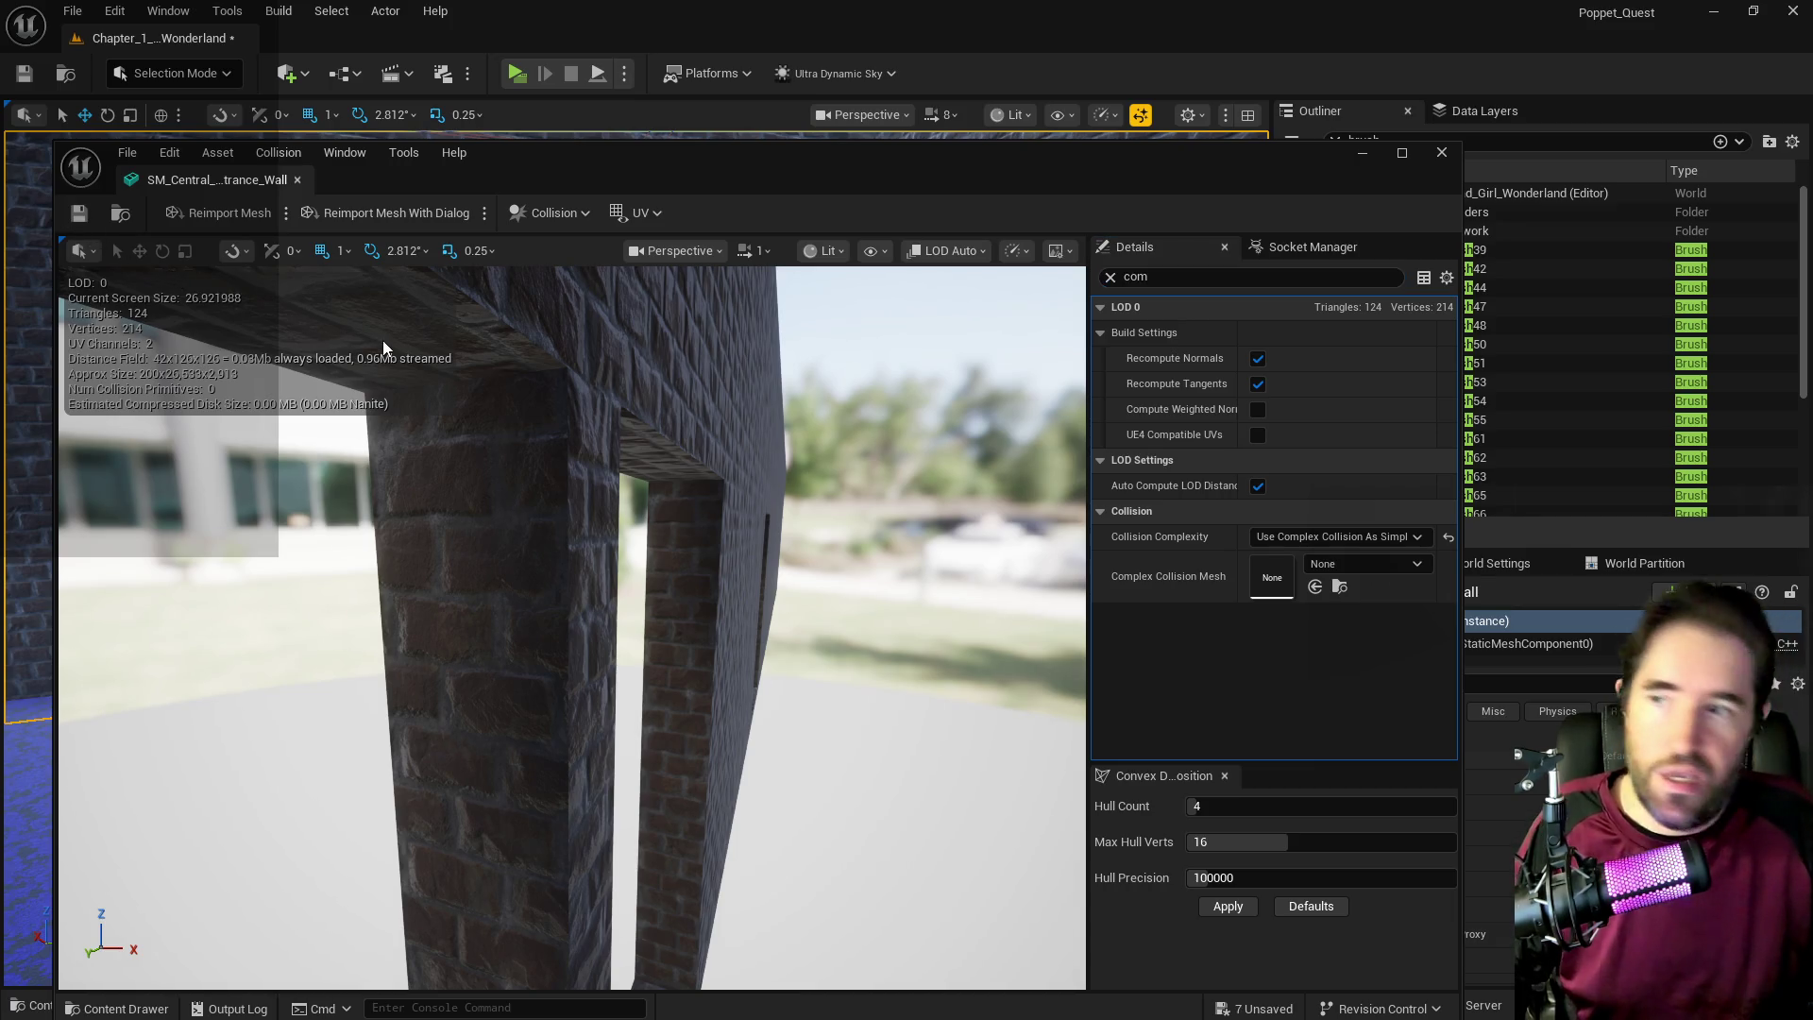
{"action": "left_click_drag", "start_coordinate": [736, 142], "coordinate": [1812, 225]}
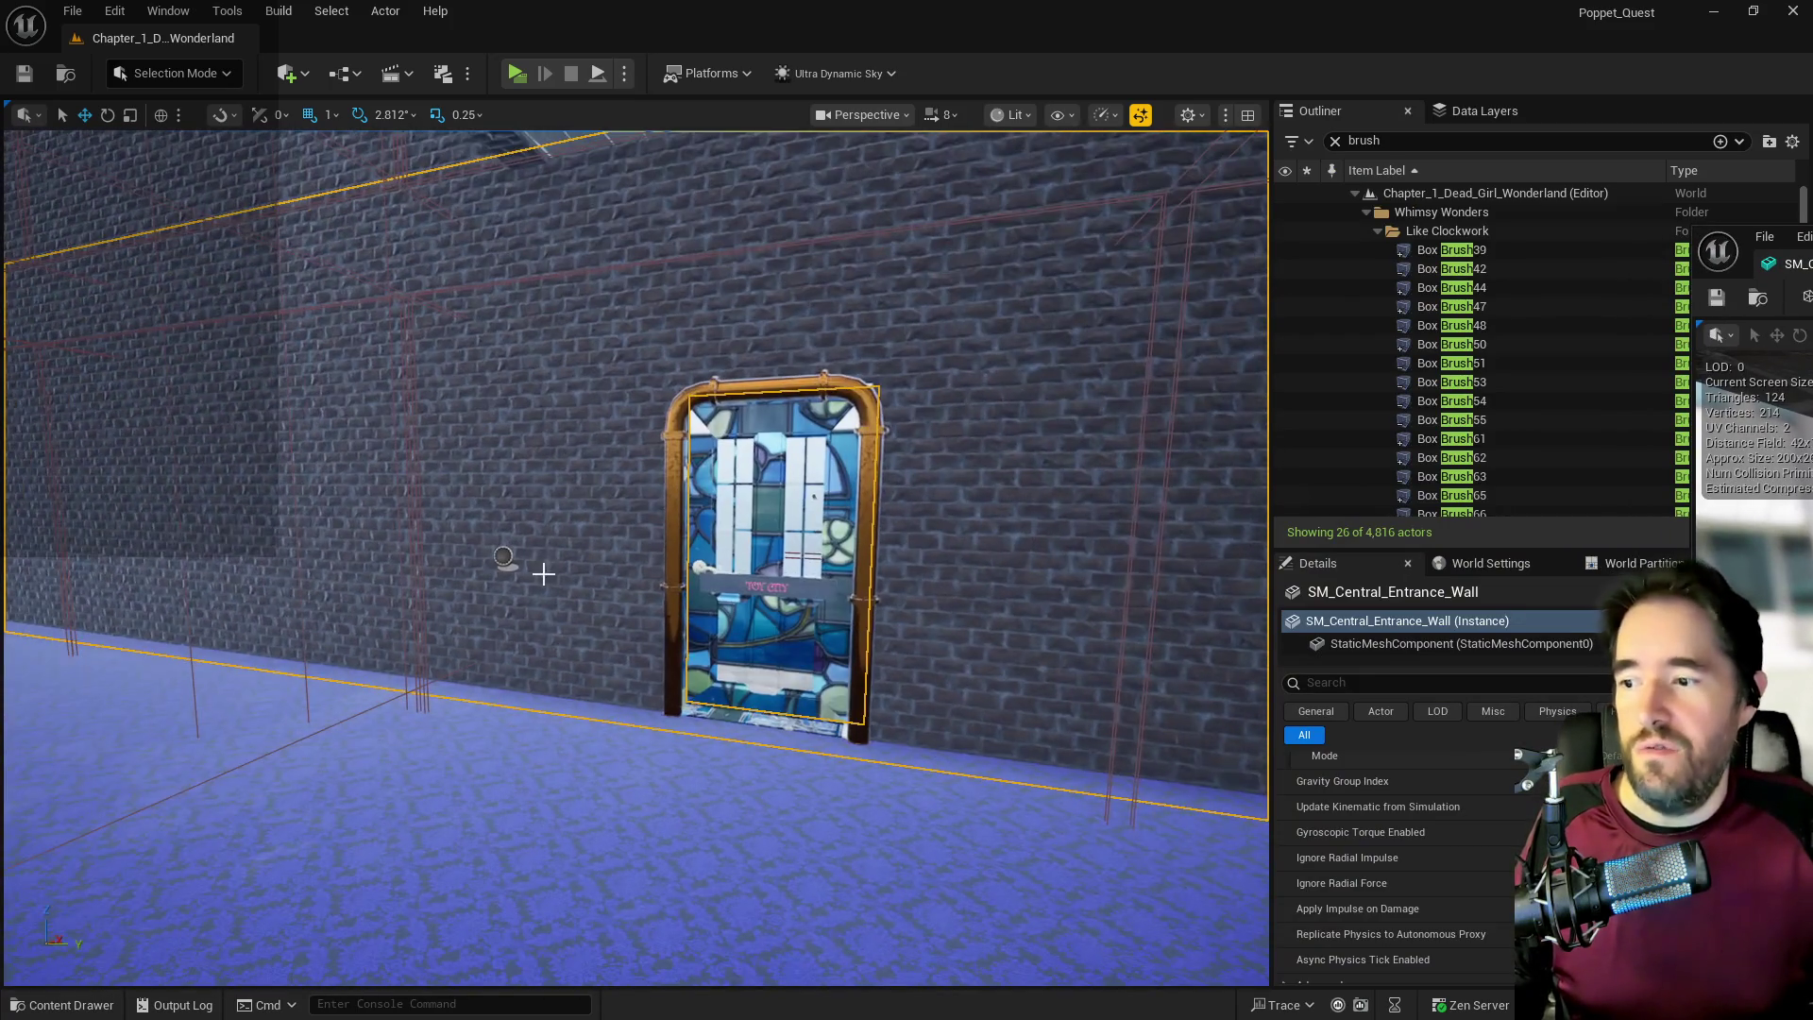
{"action": "left_click_drag", "start_coordinate": [543, 573], "coordinate": [233, 583]}
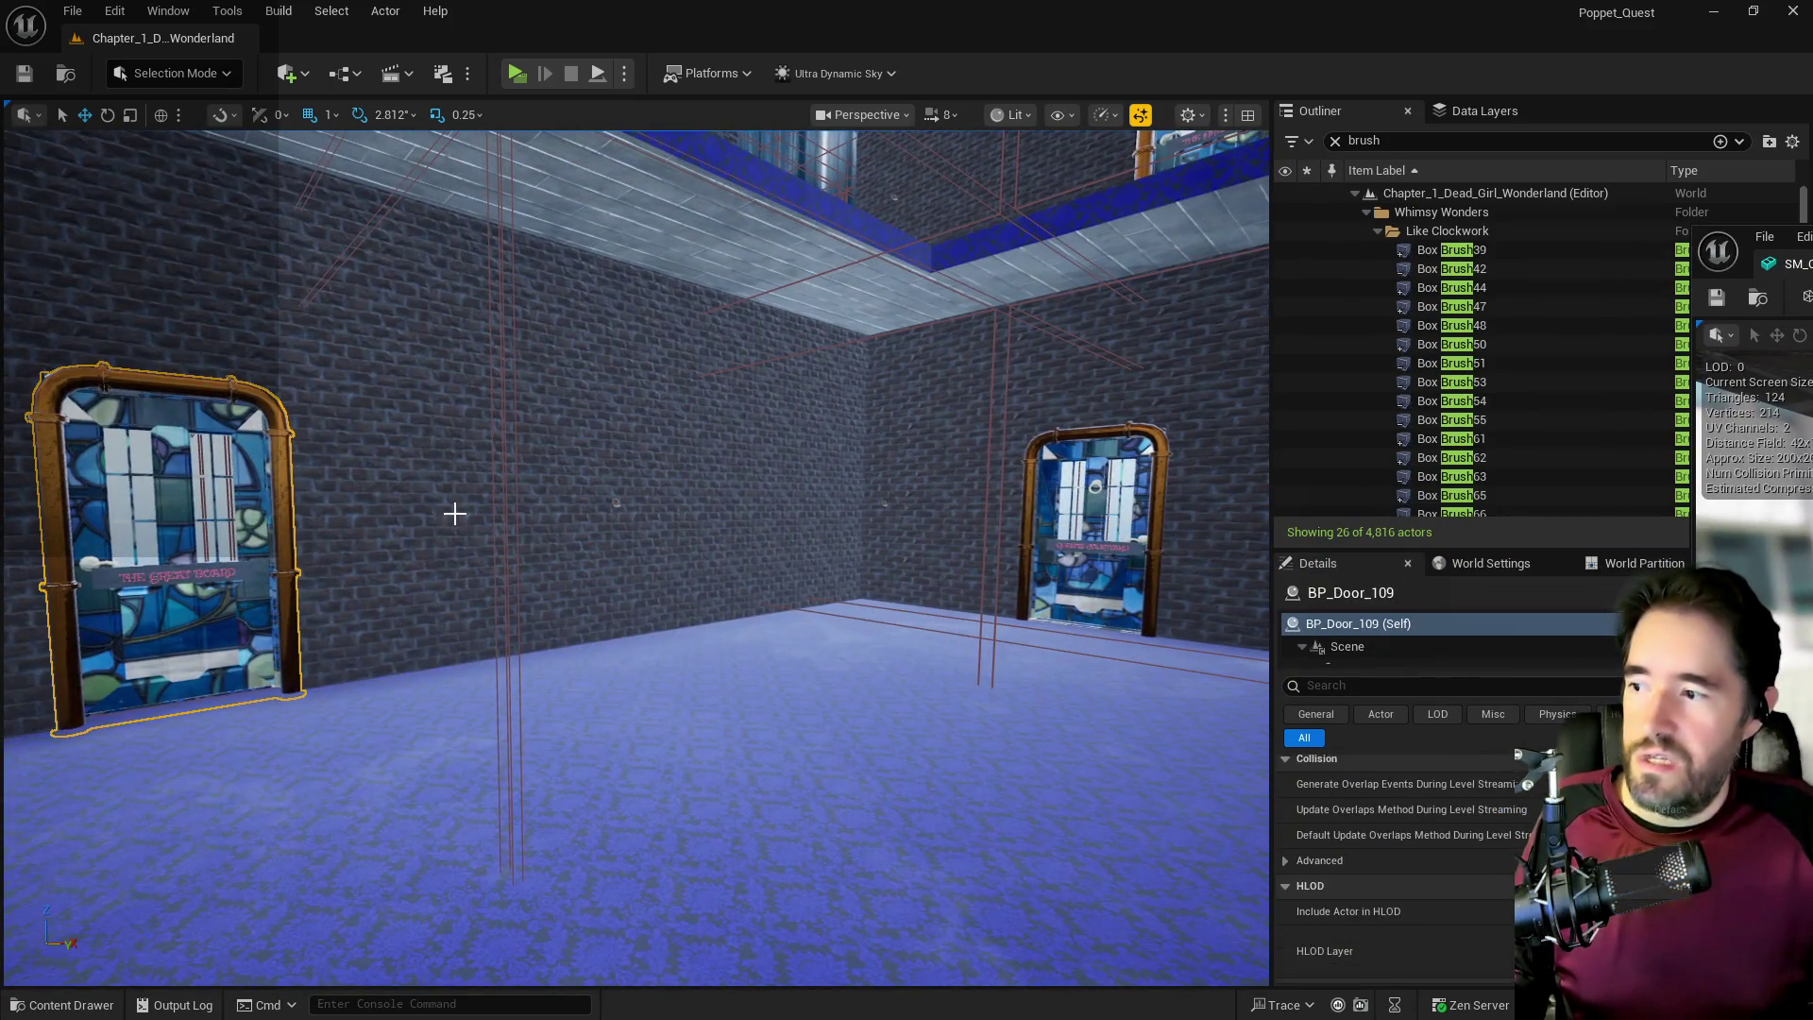
{"action": "left_click", "coordinate": [450, 510]}
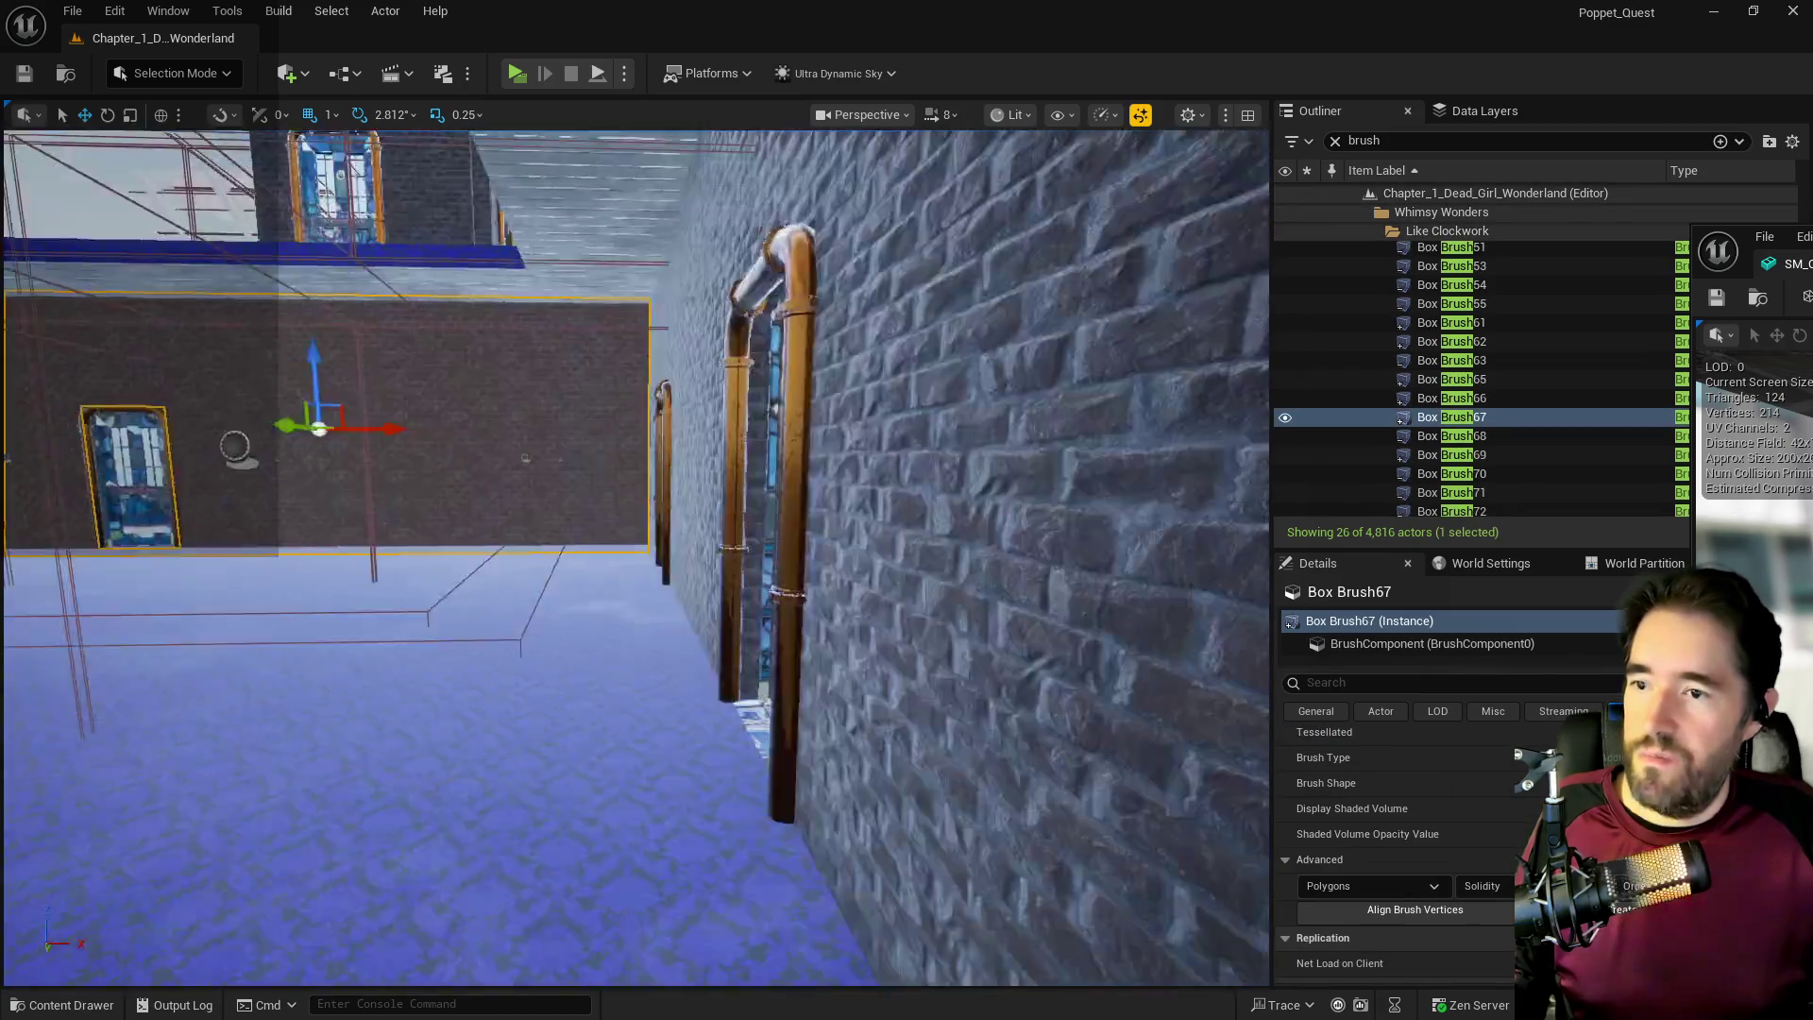
{"action": "left_click_drag", "start_coordinate": [407, 494], "coordinate": [407, 494]}
{"action": "left_click", "coordinate": [502, 478]}
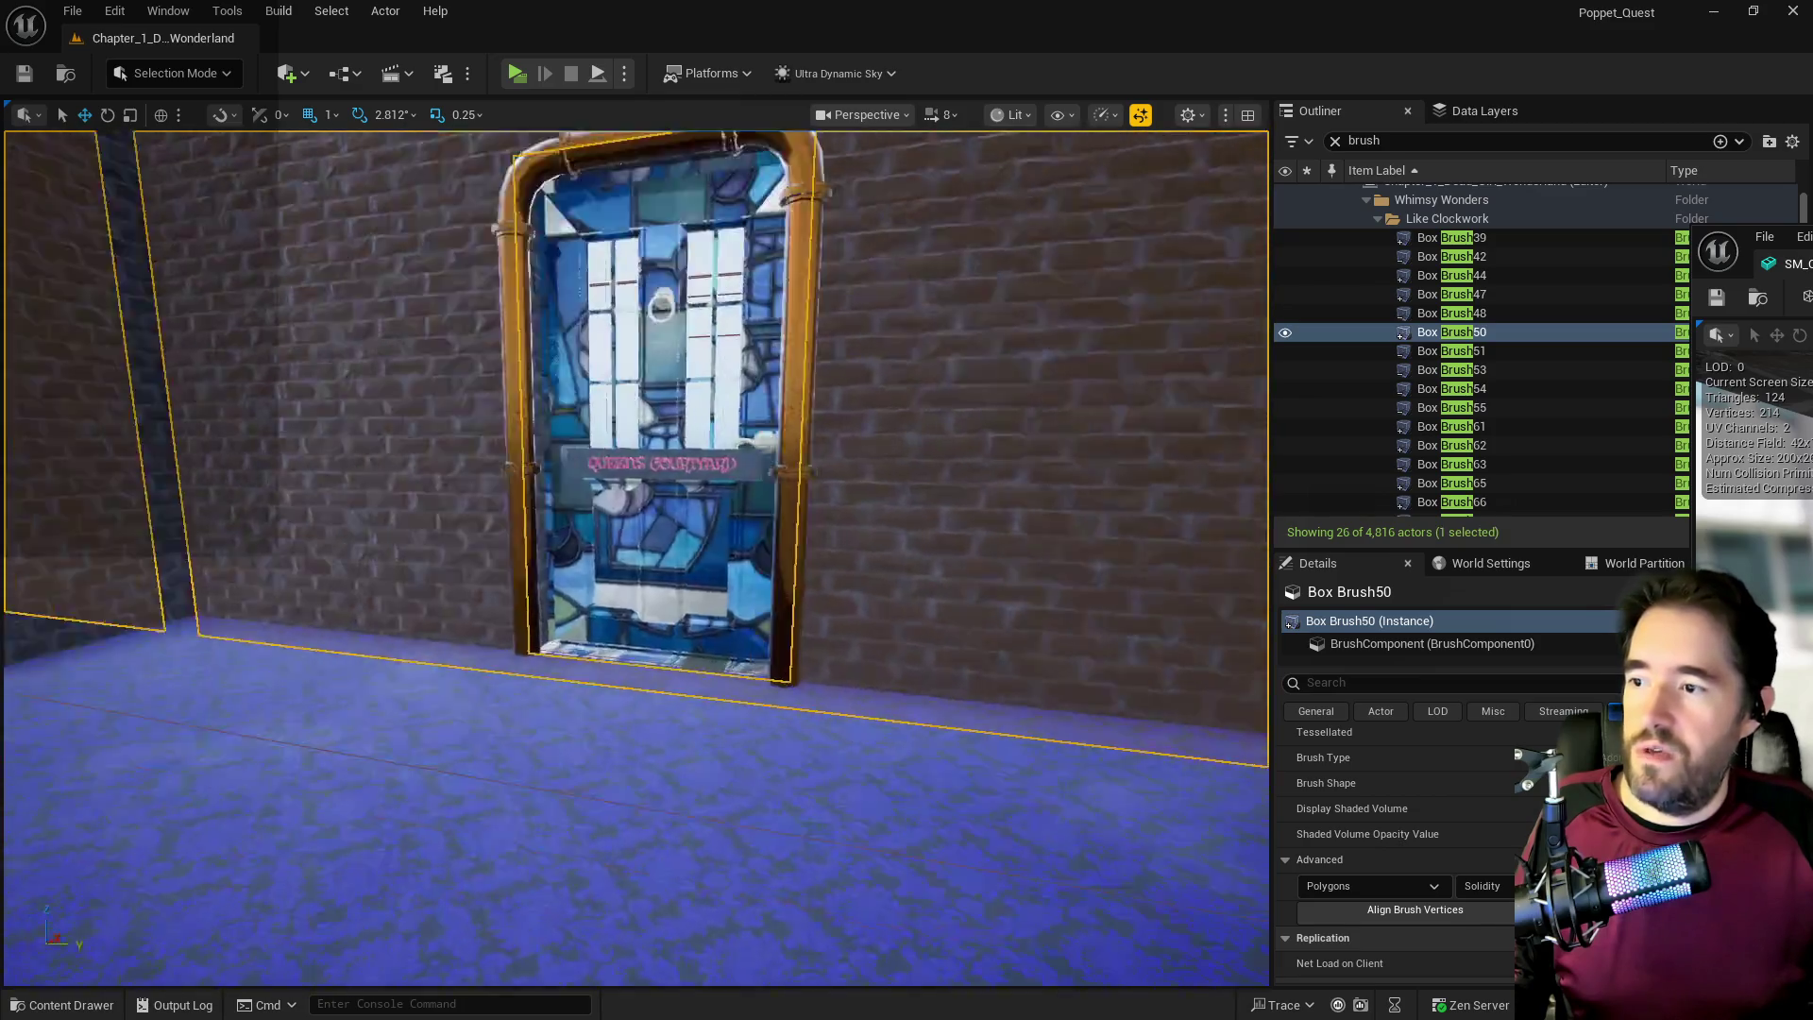
{"action": "left_click_drag", "start_coordinate": [472, 444], "coordinate": [468, 444]}
{"action": "left_click_drag", "start_coordinate": [531, 534], "coordinate": [666, 510]}
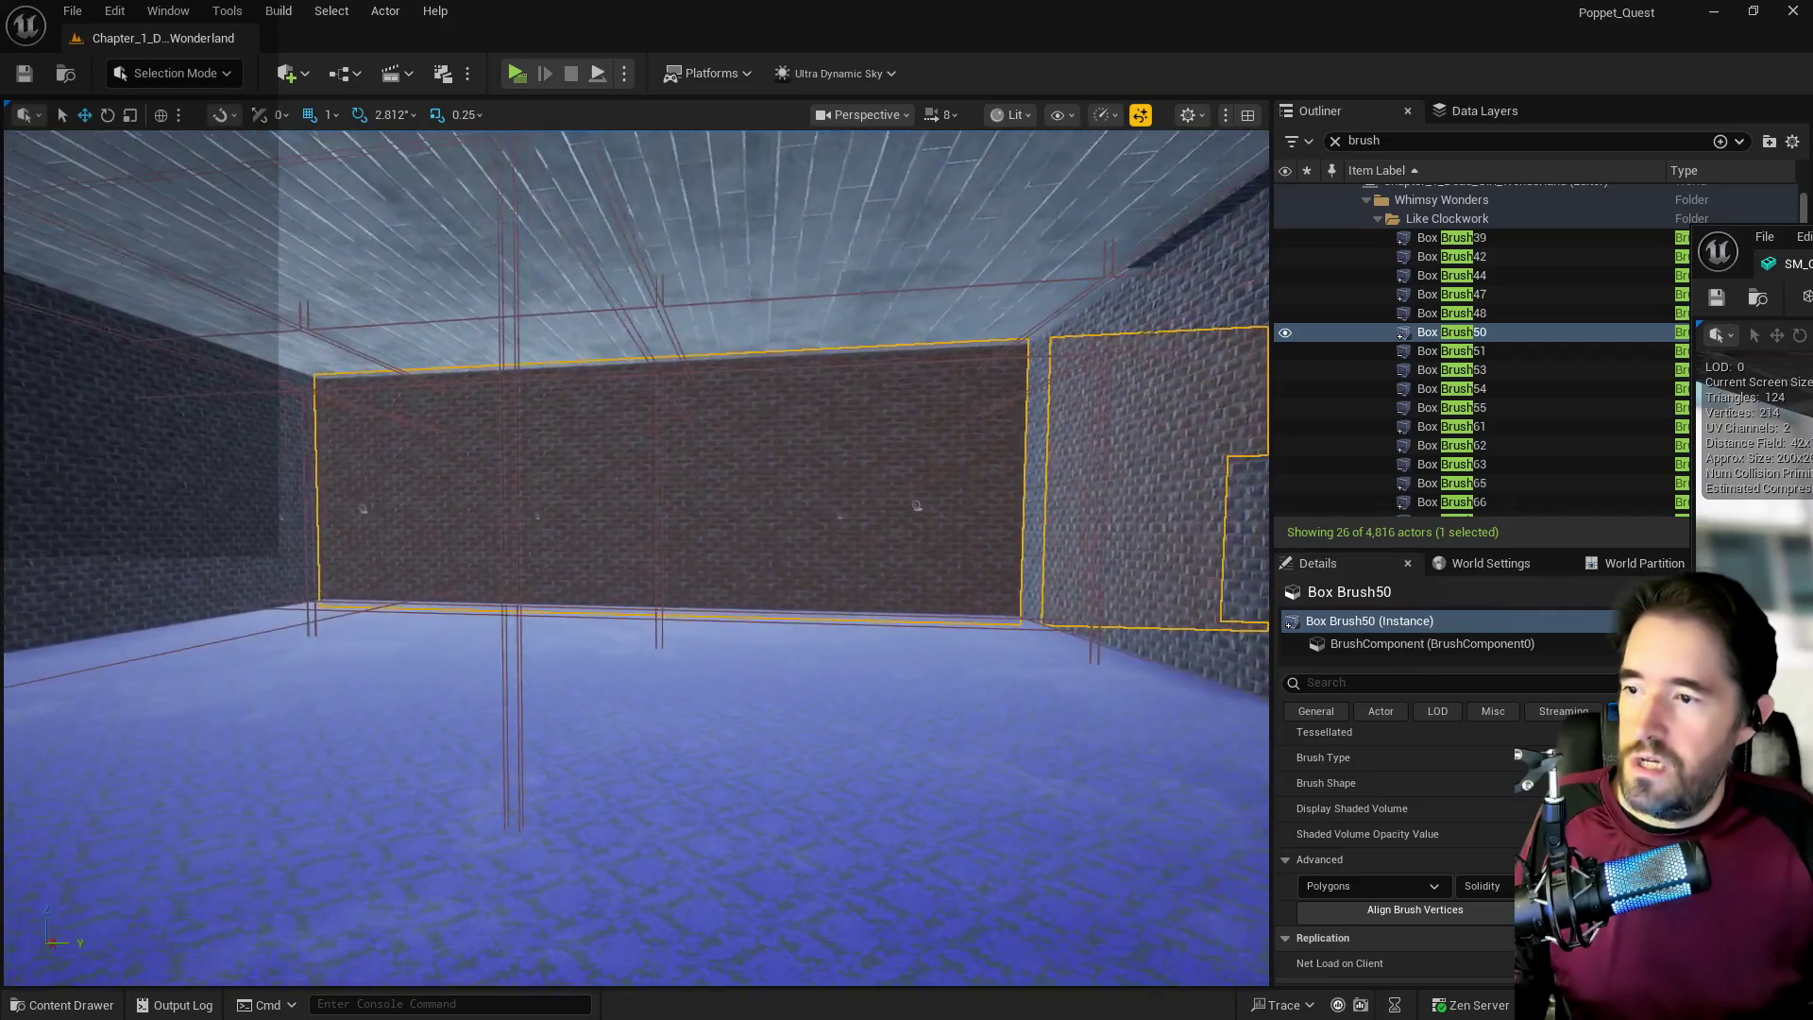
{"action": "mouse_move", "coordinate": [916, 505]}
{"action": "left_mouse_down"}
{"action": "mouse_move", "coordinate": [590, 575]}
{"action": "mouse_move", "coordinate": [269, 338]}
{"action": "mouse_move", "coordinate": [89, 518]}
{"action": "left_mouse_up"}
{"action": "left_click_drag", "start_coordinate": [580, 481], "coordinate": [580, 481]}
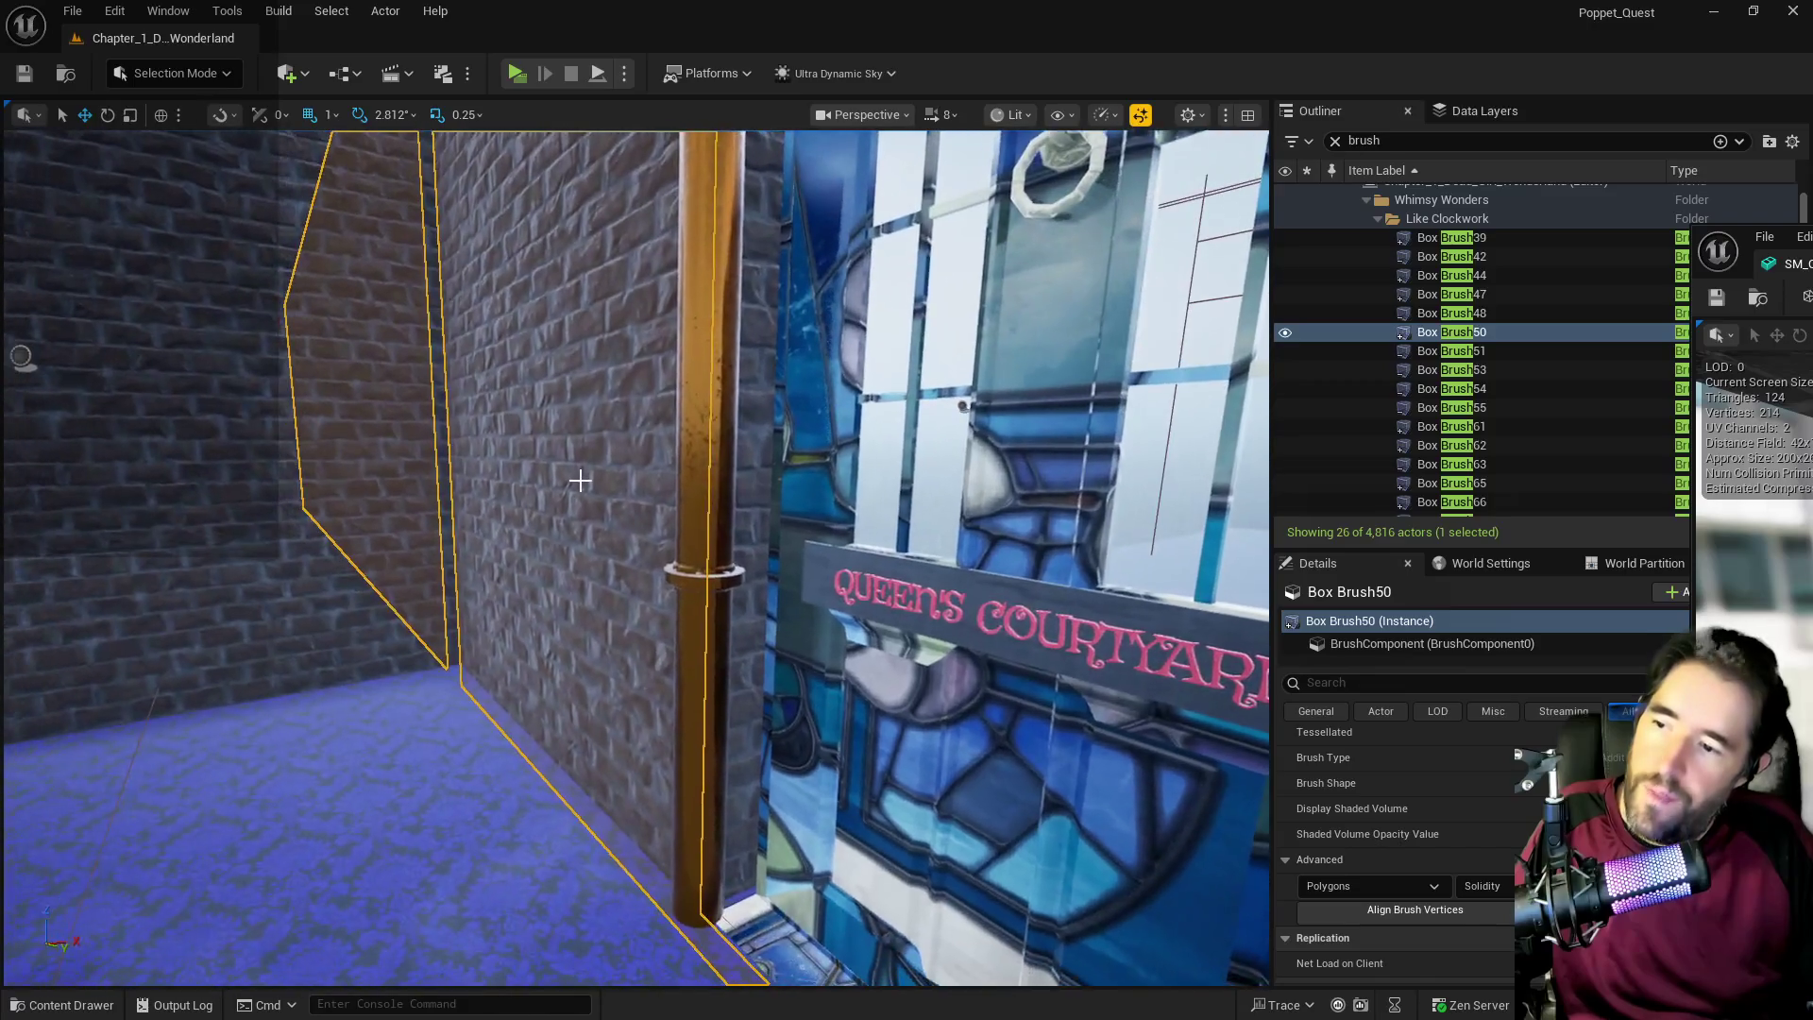
{"action": "left_click", "coordinate": [740, 595]}
{"action": "key", "text": "f"}
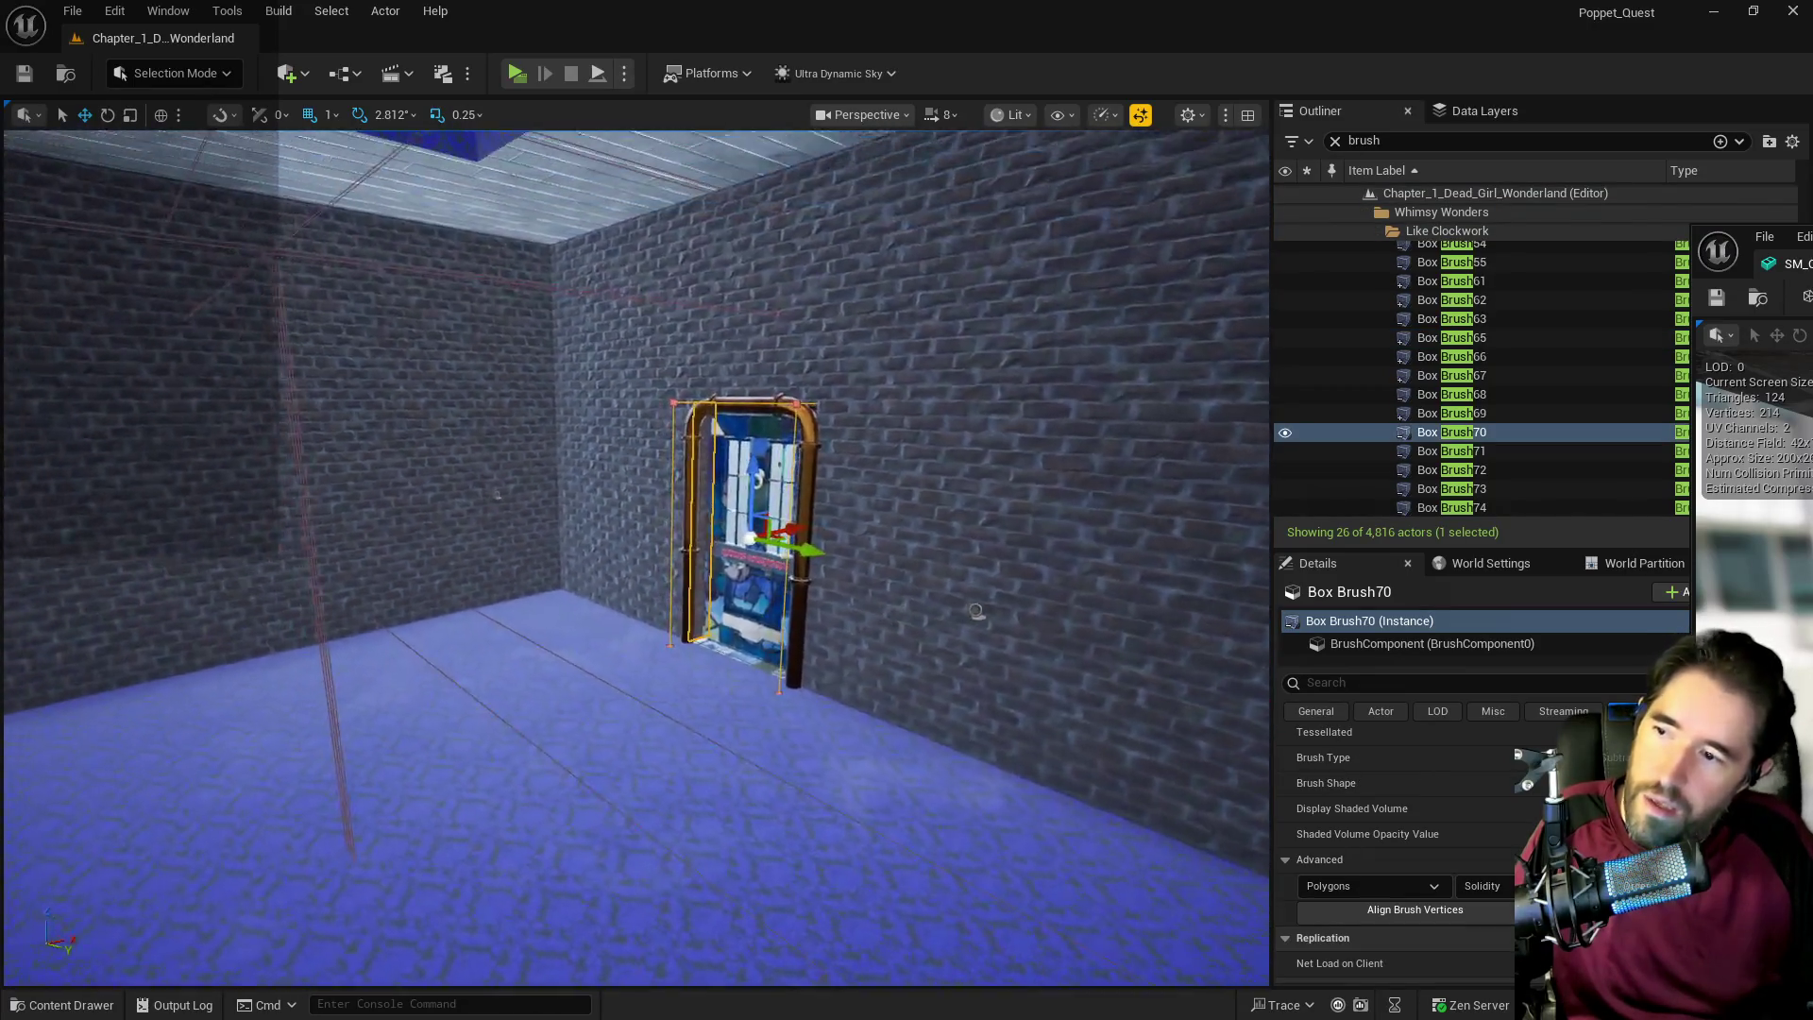
Add the stained-glass door to the brush selection and move the camera onto them.
{"action": "left_click", "coordinate": [783, 598], "text": "ctrl"}
{"action": "left_click_drag", "start_coordinate": [783, 599], "coordinate": [783, 599]}
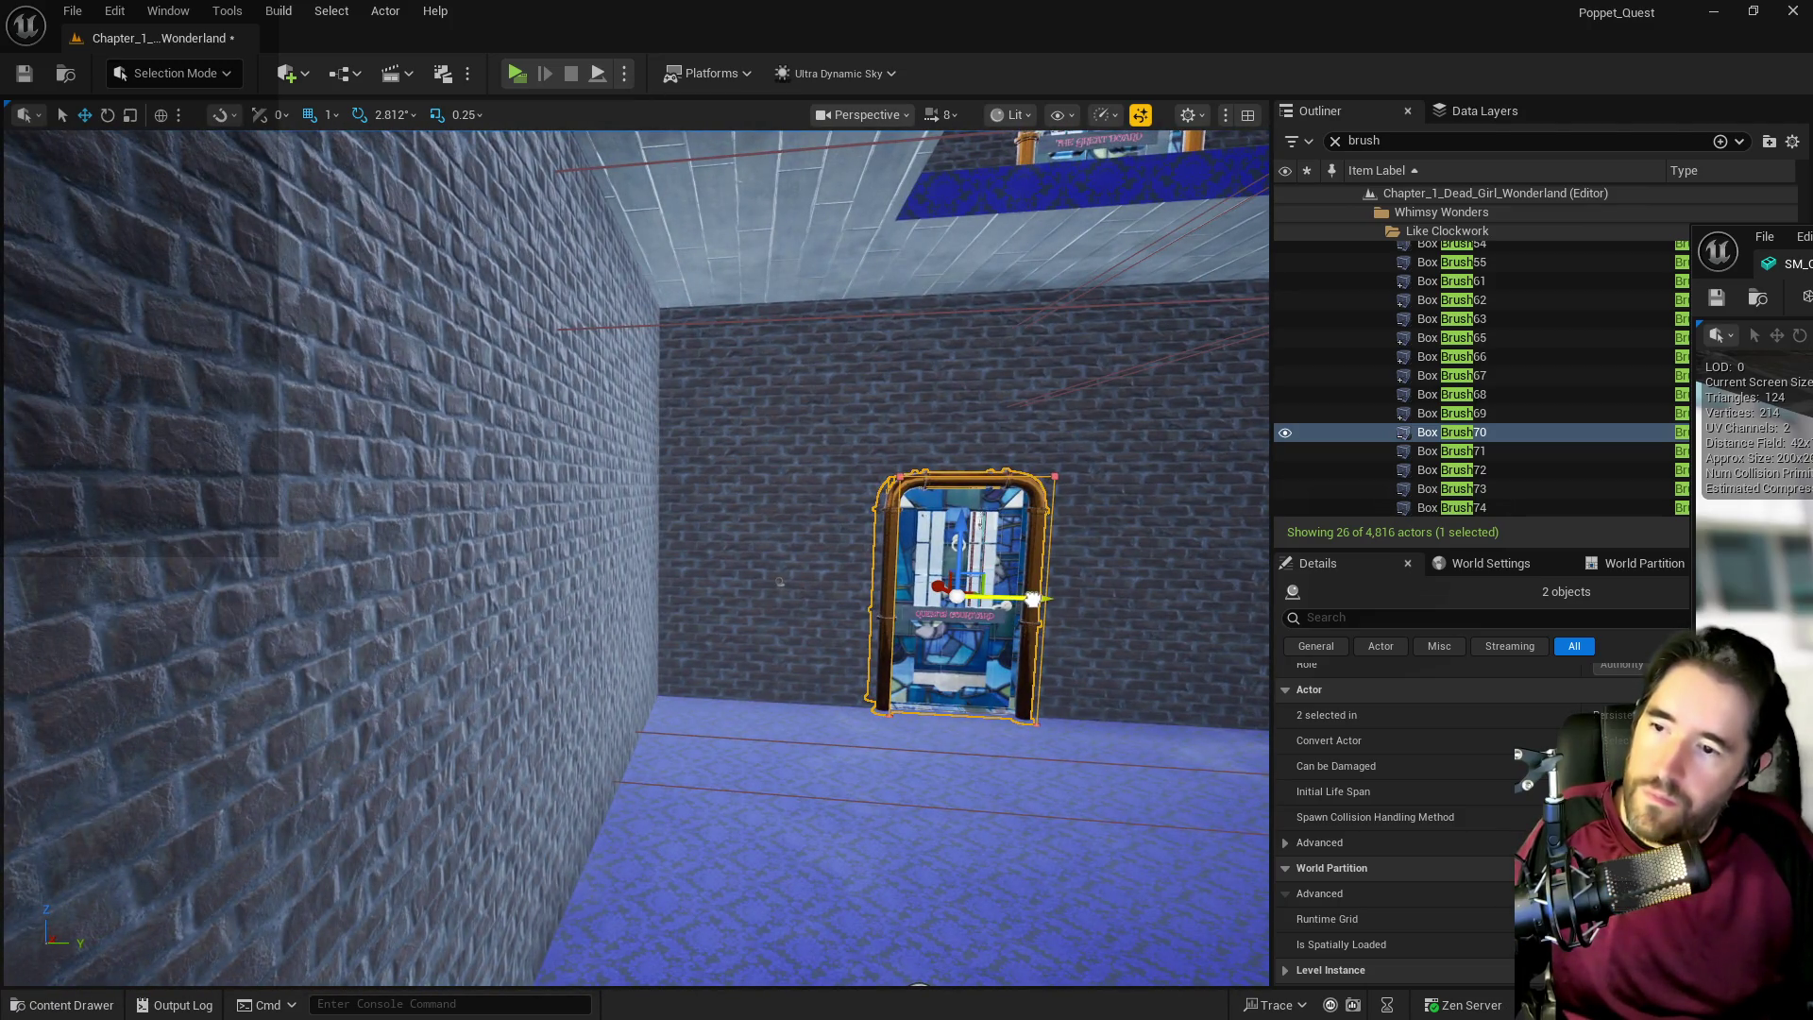
{"action": "right_click", "coordinate": [991, 619]}
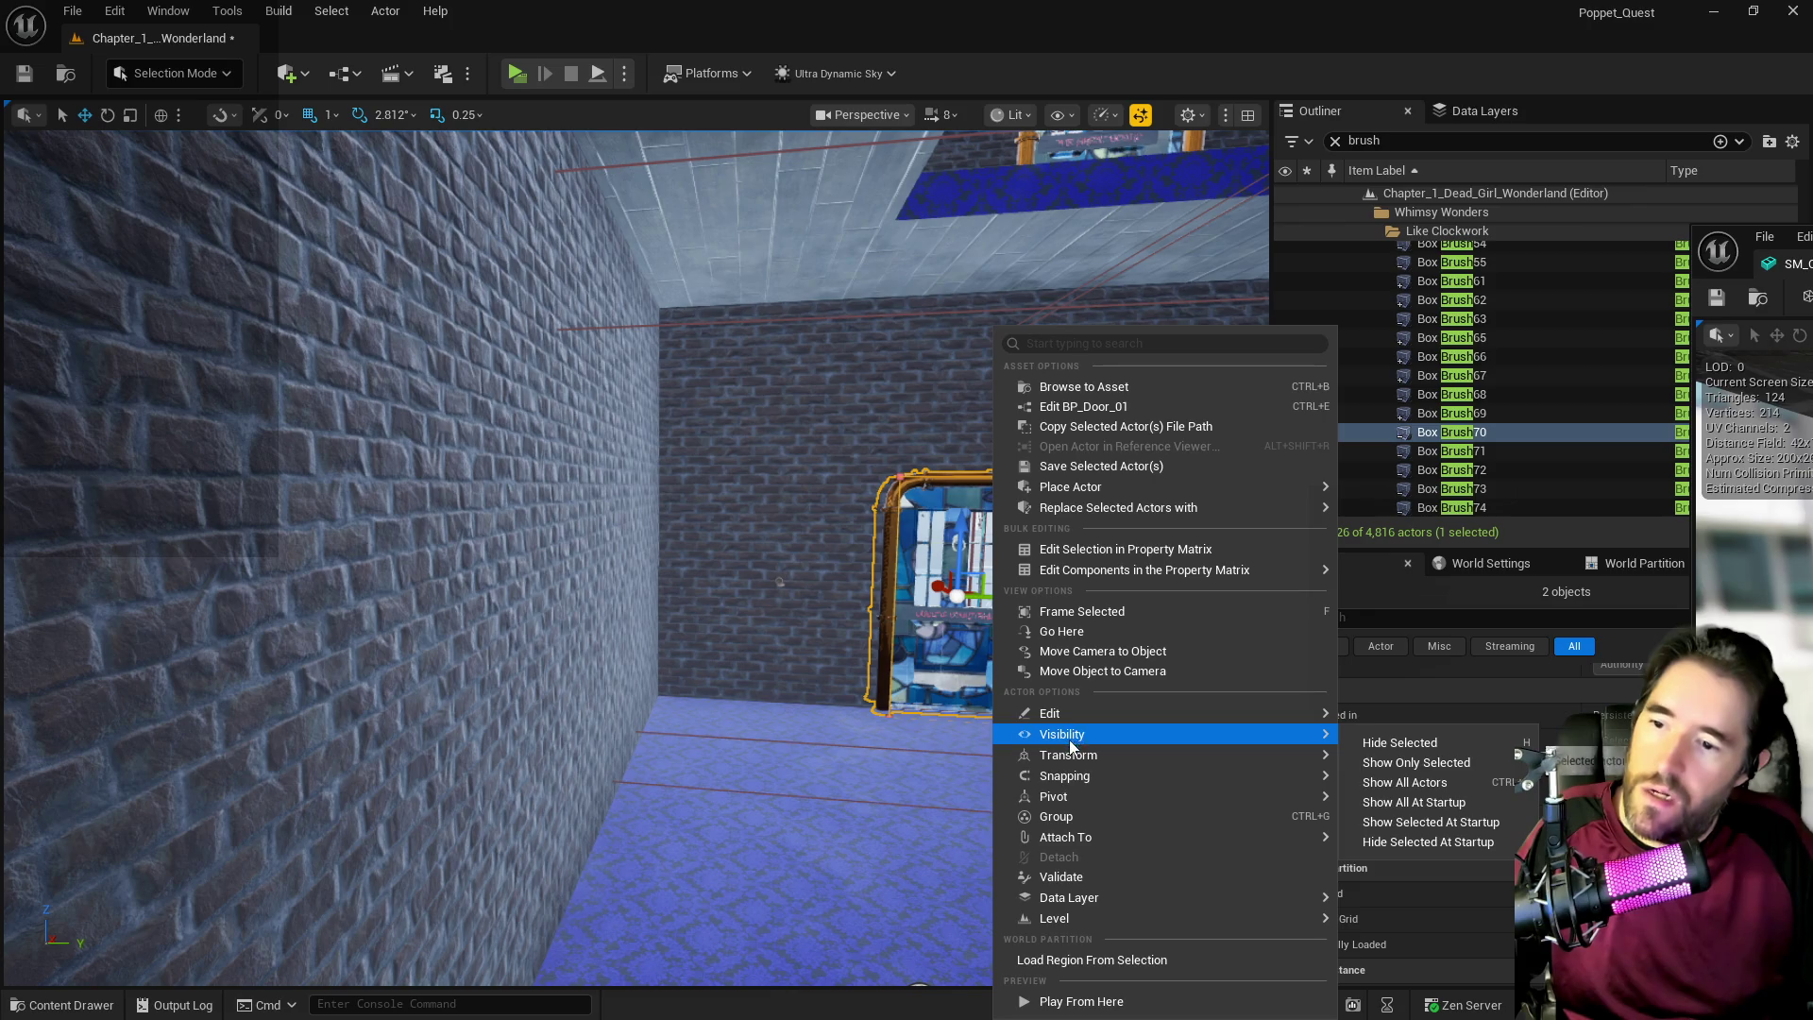
{"action": "mouse_move", "coordinate": [1277, 772]}
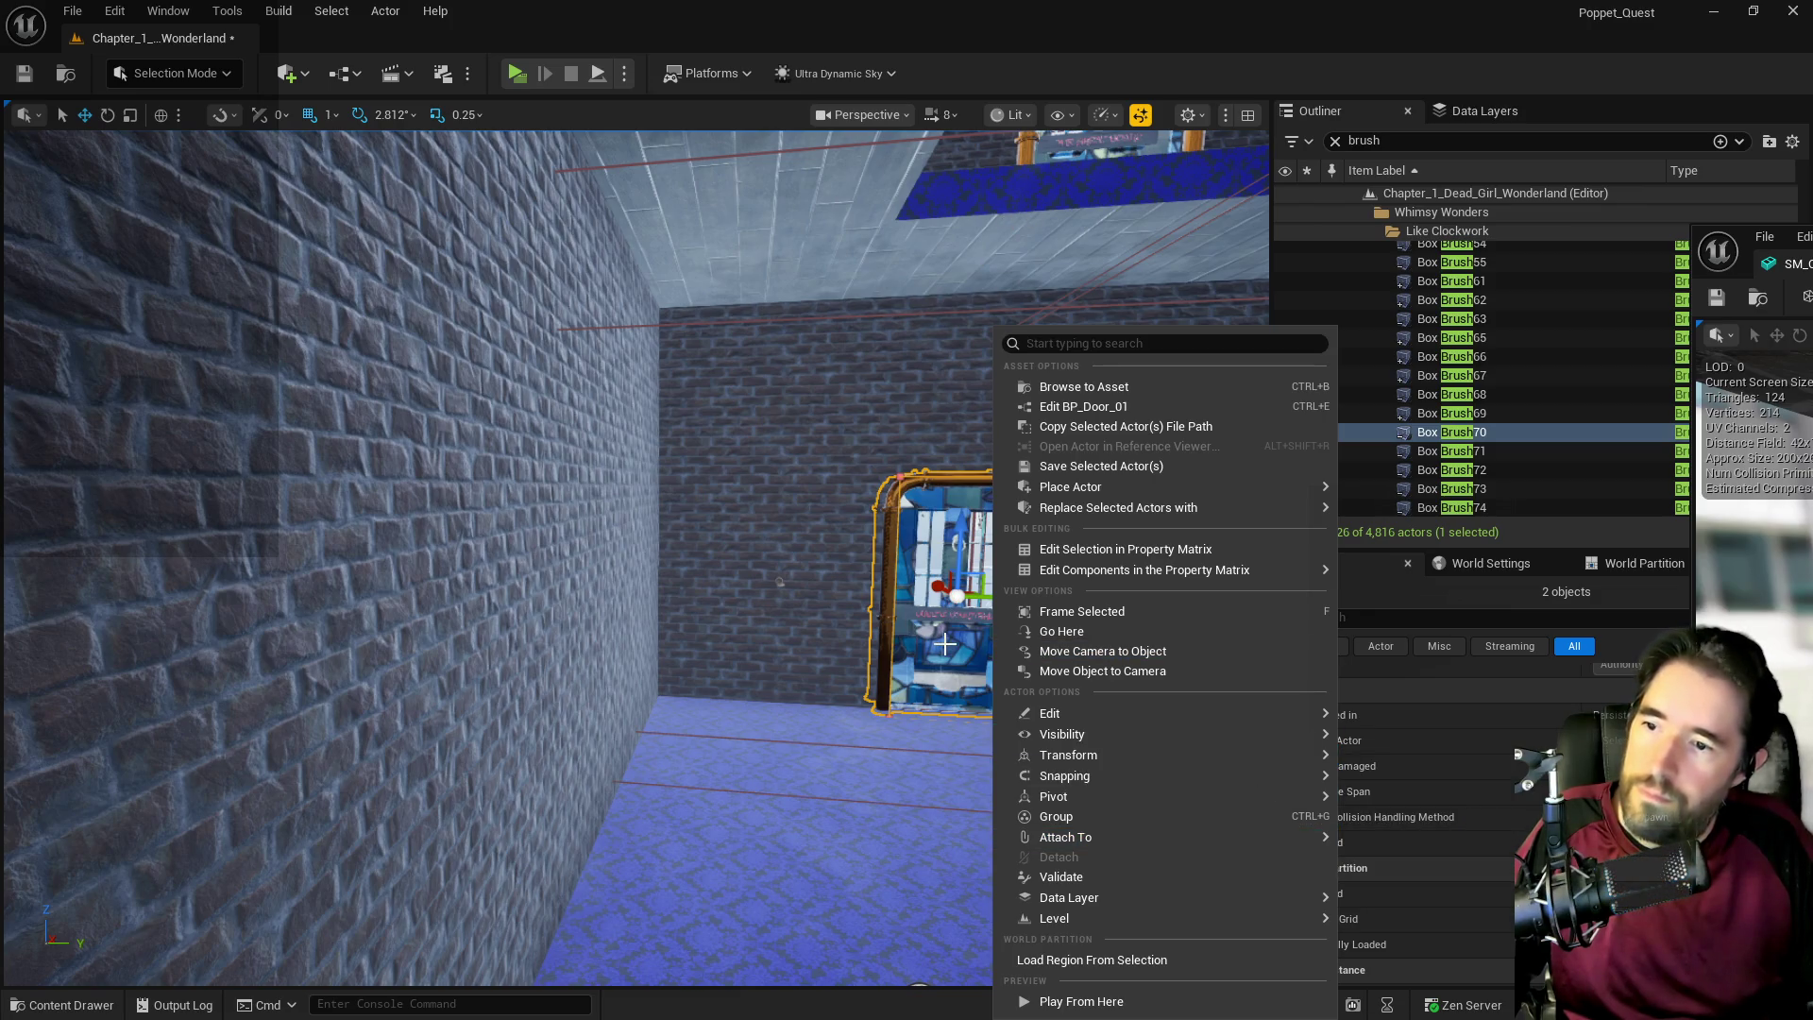
{"action": "left_click", "coordinate": [1215, 342]}
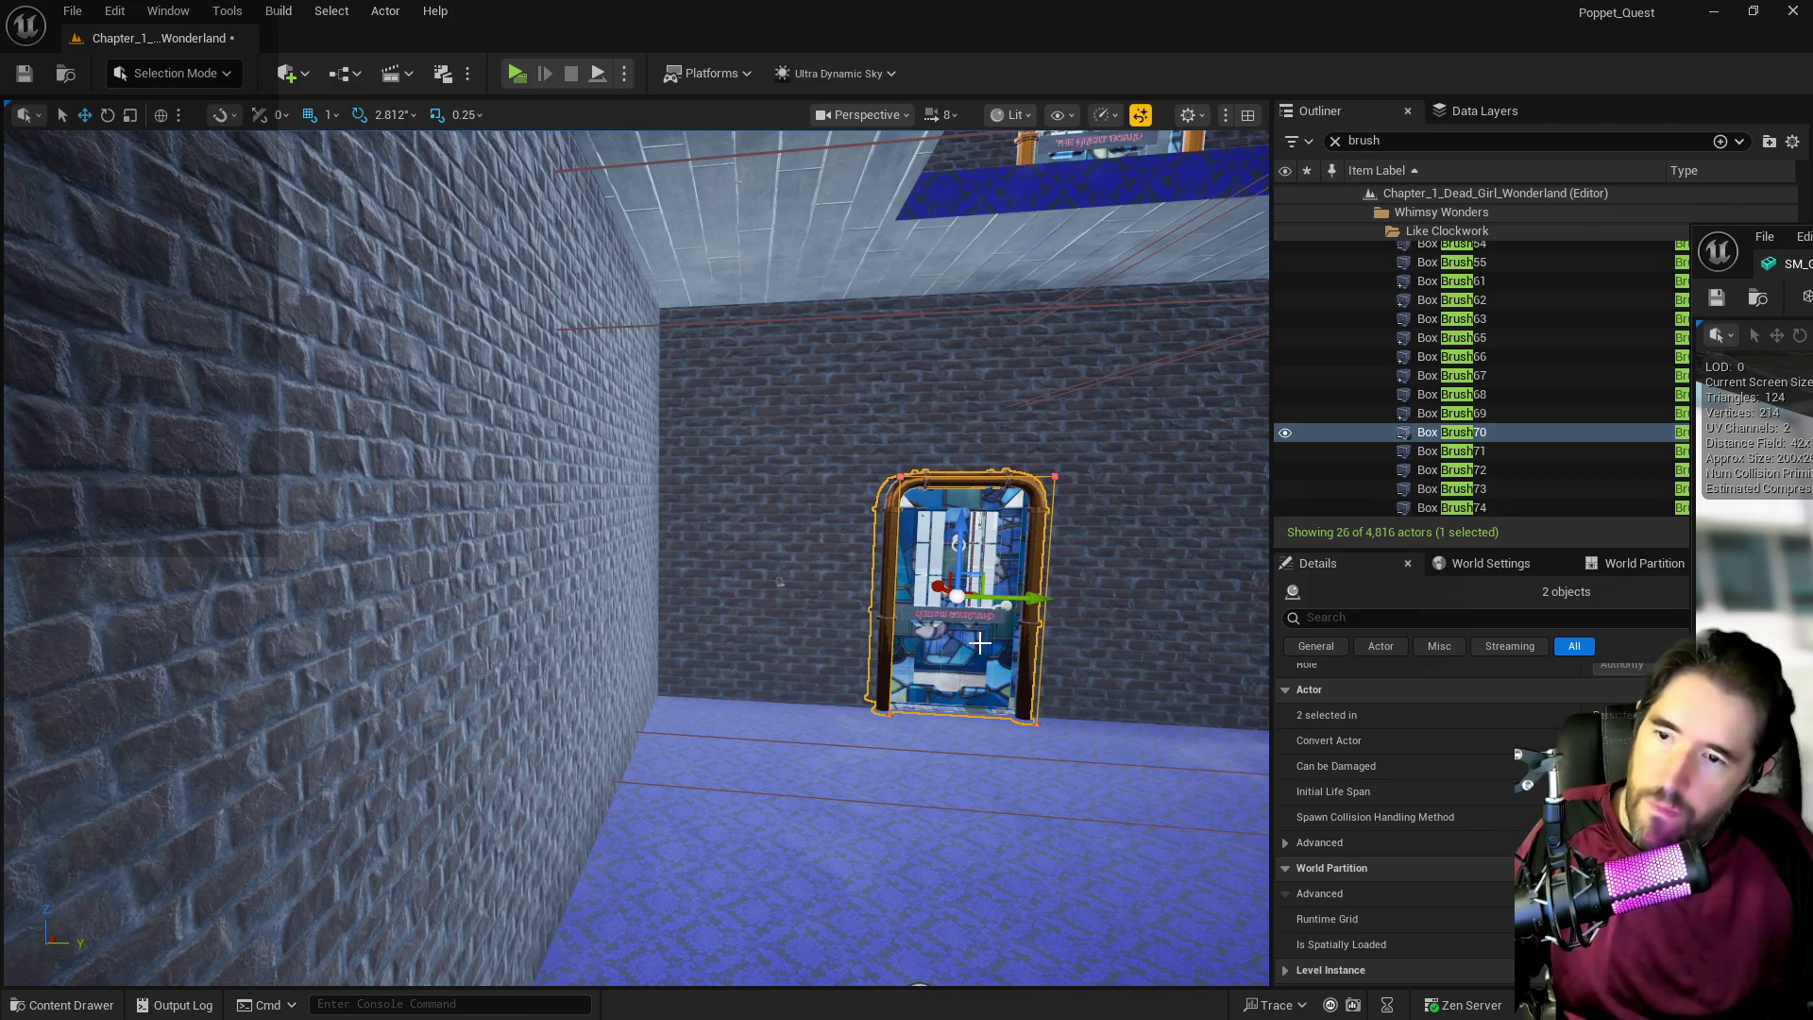
{"action": "right_click", "coordinate": [997, 644]}
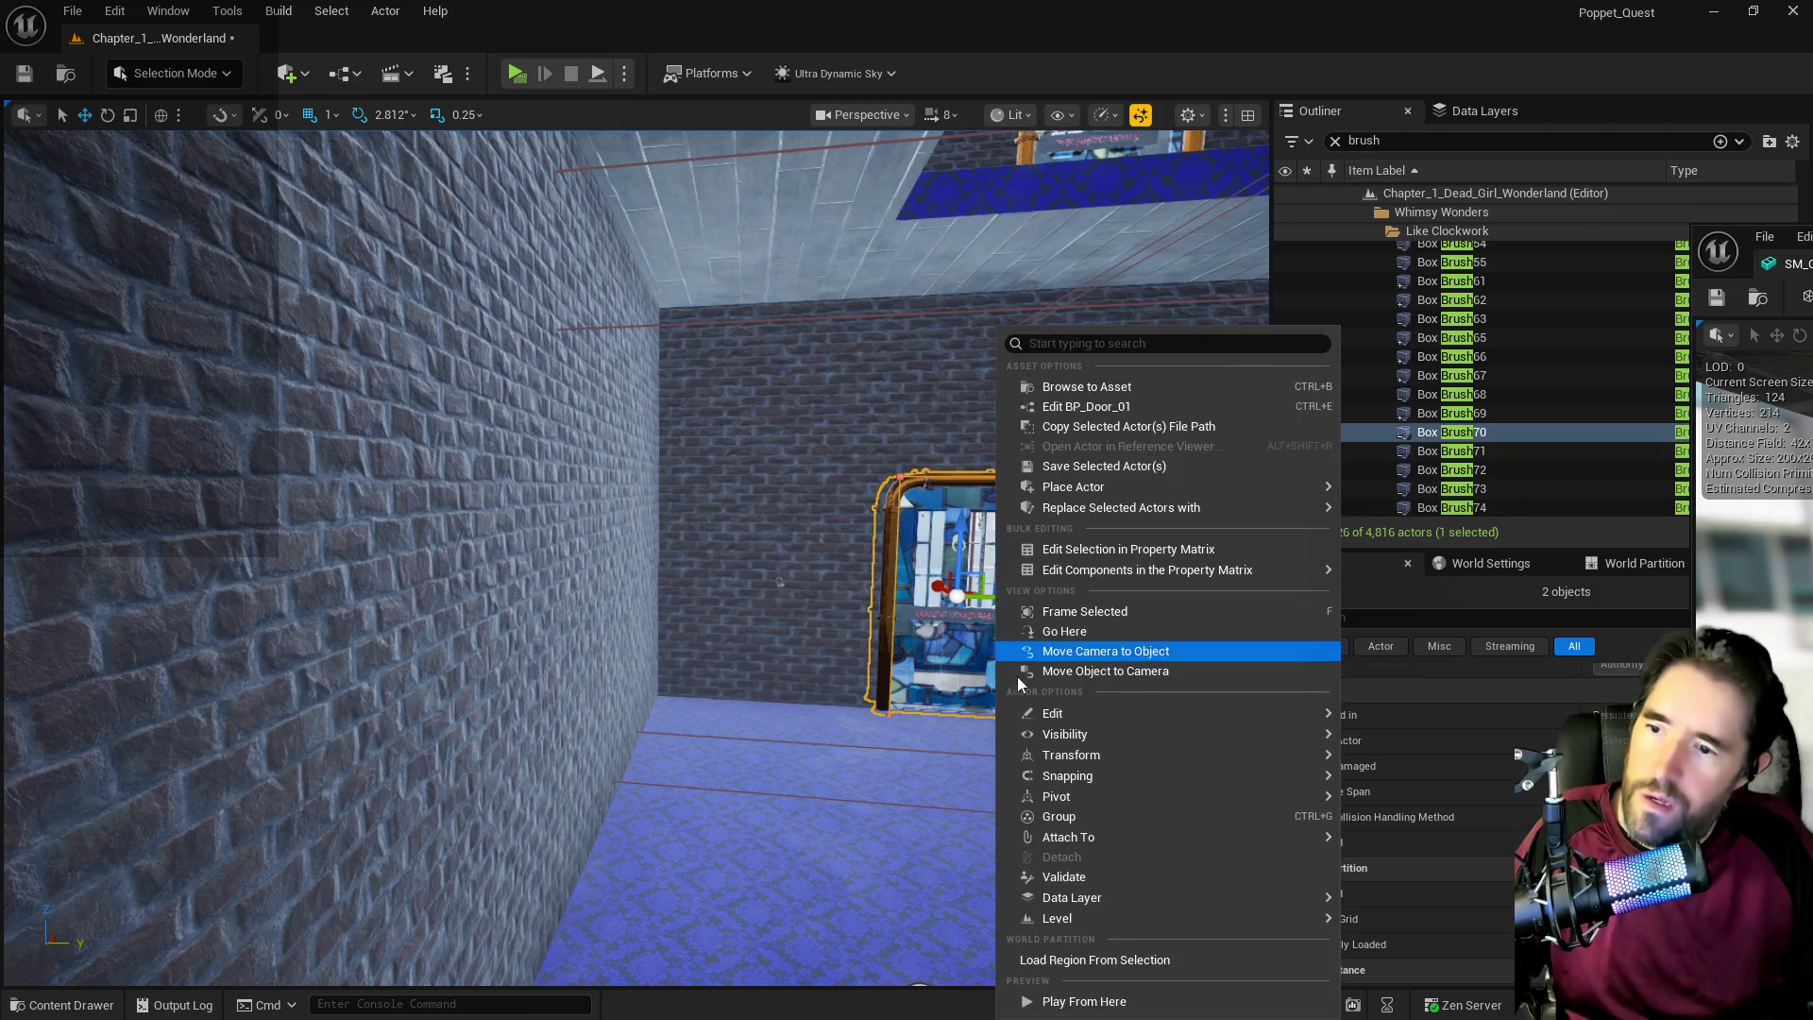
{"action": "mouse_move", "coordinate": [1150, 729]}
{"action": "left_click", "coordinate": [1085, 611]}
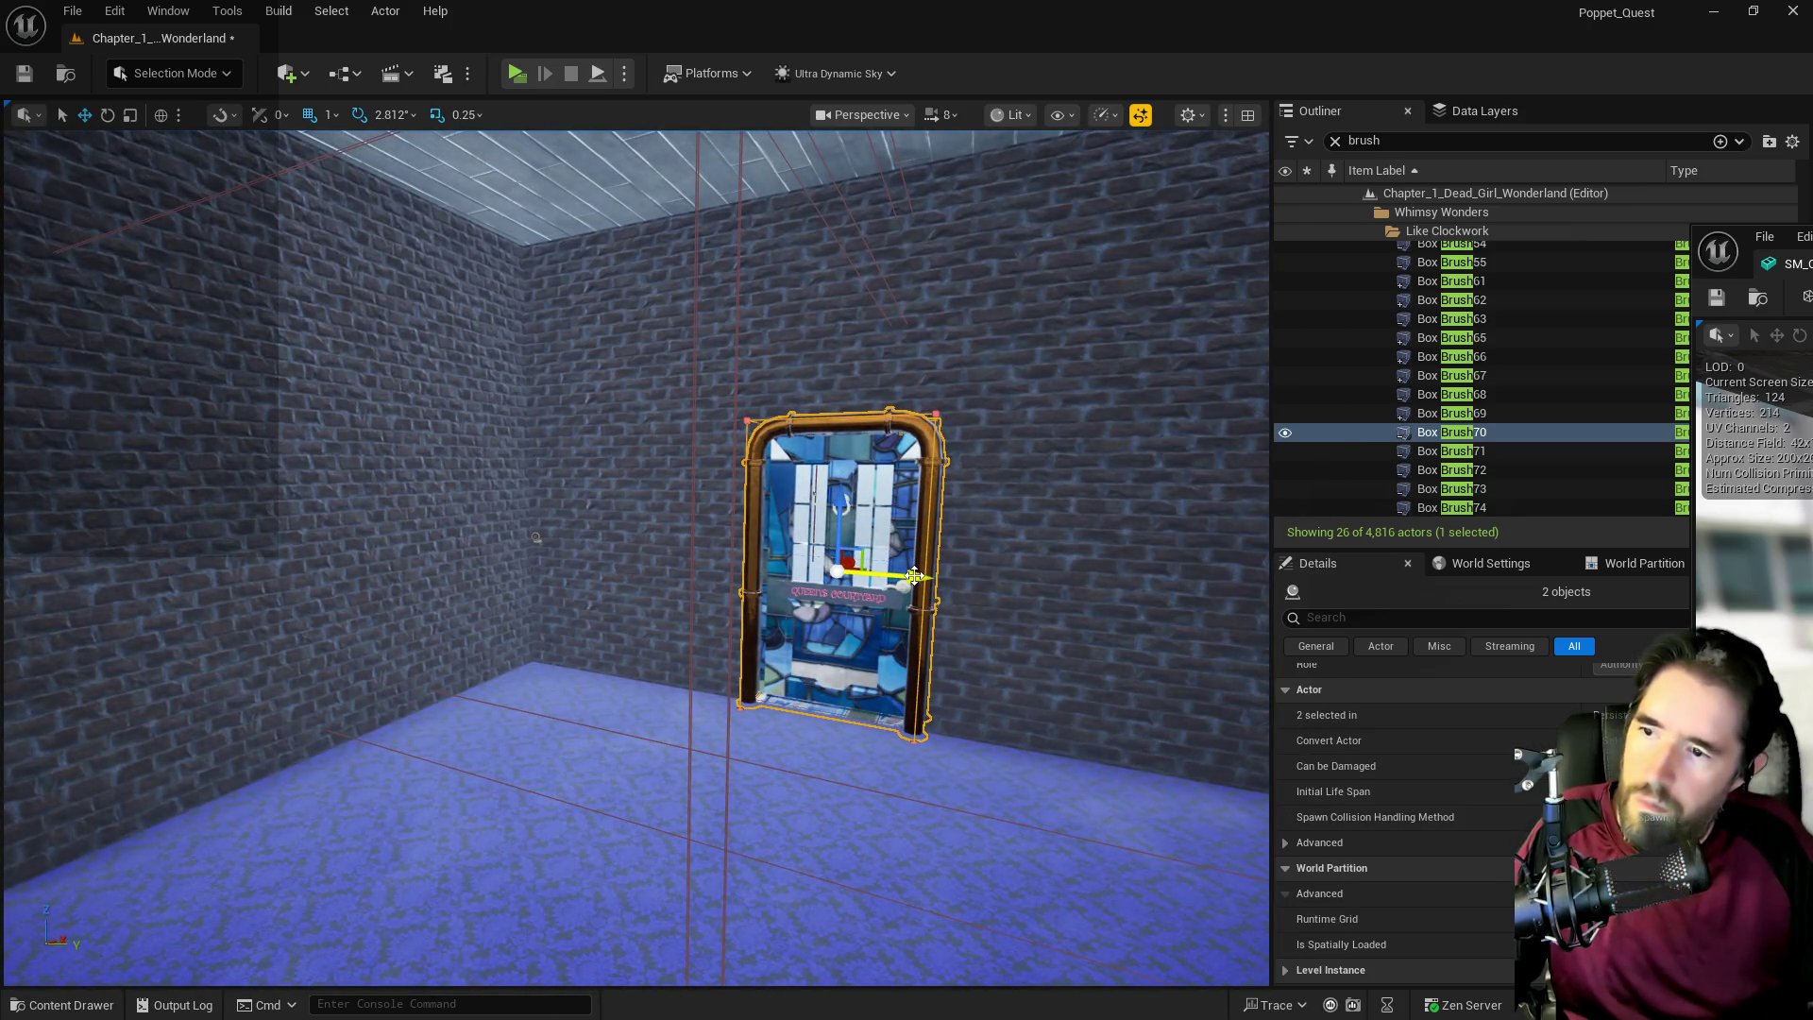
Duplicate the door and its opening brush further left along the wall.
{"action": "left_click_drag", "start_coordinate": [914, 576], "coordinate": [236, 523], "text": "alt"}
{"action": "left_click_drag", "start_coordinate": [529, 607], "coordinate": [429, 765]}
{"action": "mouse_move", "coordinate": [632, 549]}
{"action": "left_mouse_down"}
{"action": "mouse_move", "coordinate": [582, 544]}
{"action": "mouse_move", "coordinate": [567, 576]}
{"action": "mouse_move", "coordinate": [552, 444]}
{"action": "mouse_move", "coordinate": [586, 547]}
{"action": "mouse_move", "coordinate": [557, 529]}
{"action": "mouse_move", "coordinate": [586, 529]}
{"action": "mouse_move", "coordinate": [558, 547]}
{"action": "left_mouse_up"}
{"action": "key", "text": "f"}
{"action": "mouse_move", "coordinate": [444, 554]}
{"action": "left_mouse_down"}
{"action": "mouse_move", "coordinate": [627, 555]}
{"action": "mouse_move", "coordinate": [864, 519]}
{"action": "left_mouse_up"}
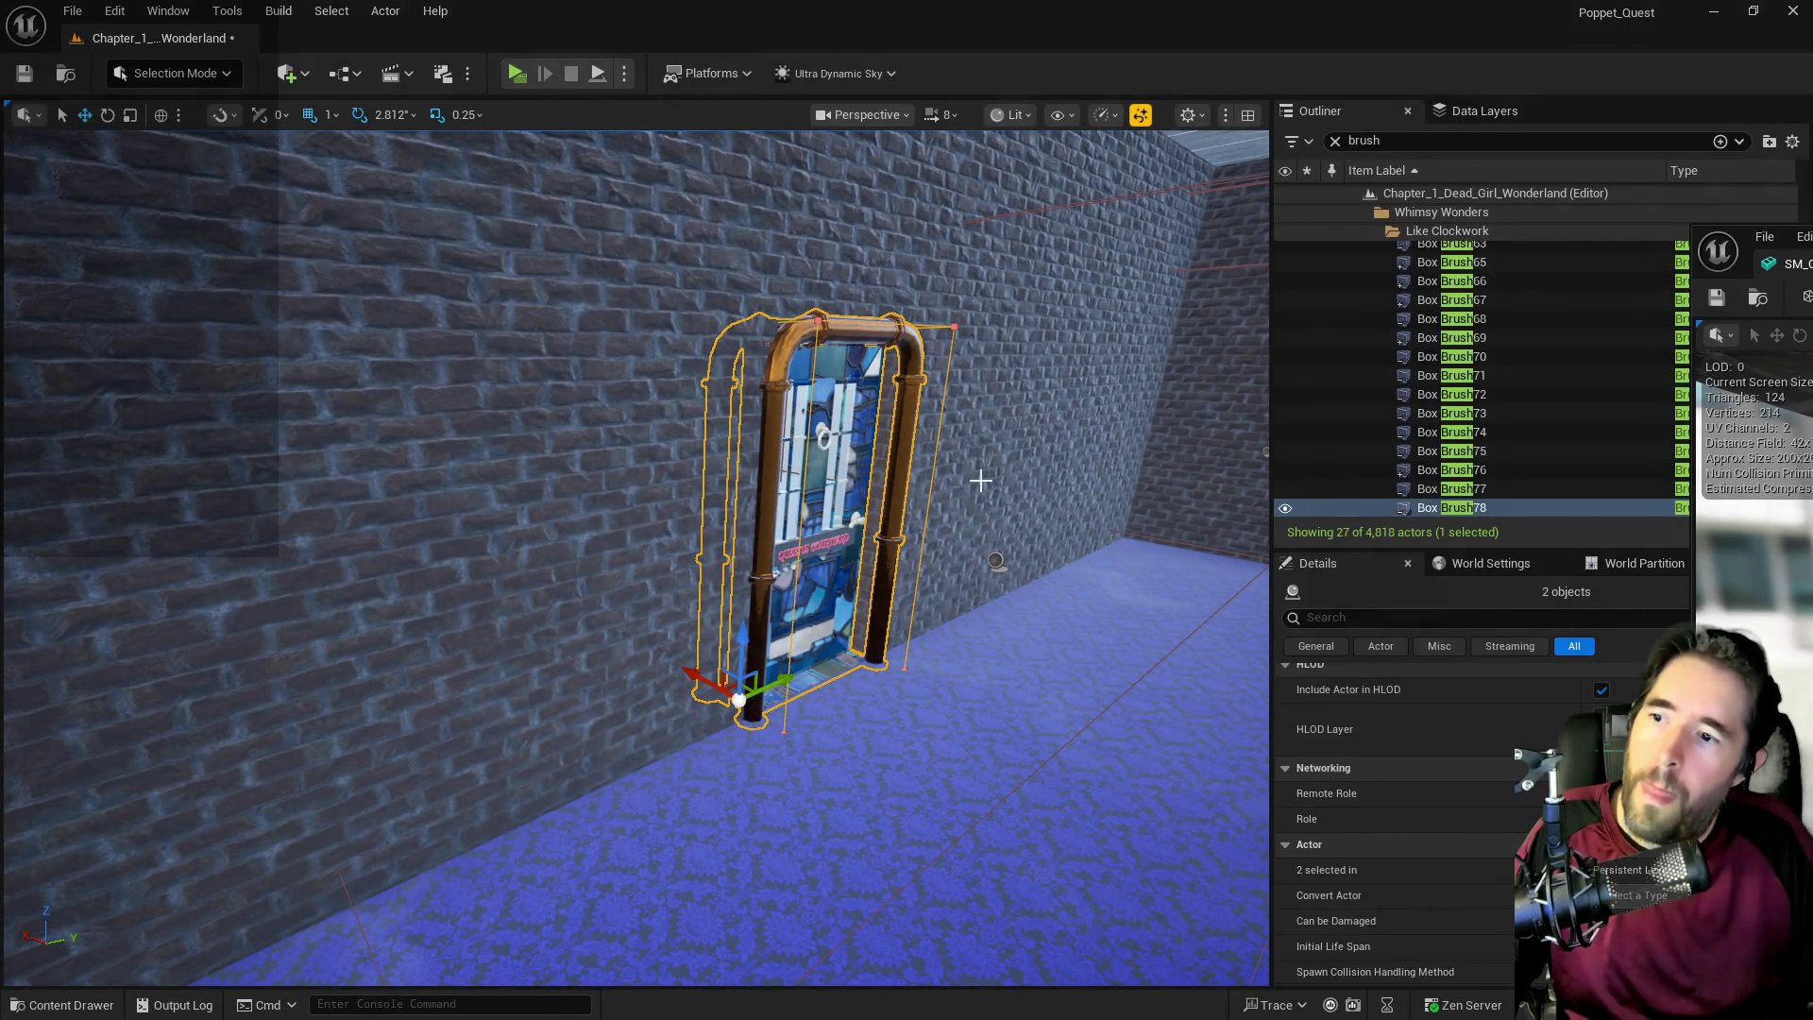
Select the five wall brushes, including Box Brush50, Box Brush70 and Box Brush68.
{"action": "left_click", "coordinate": [1036, 446]}
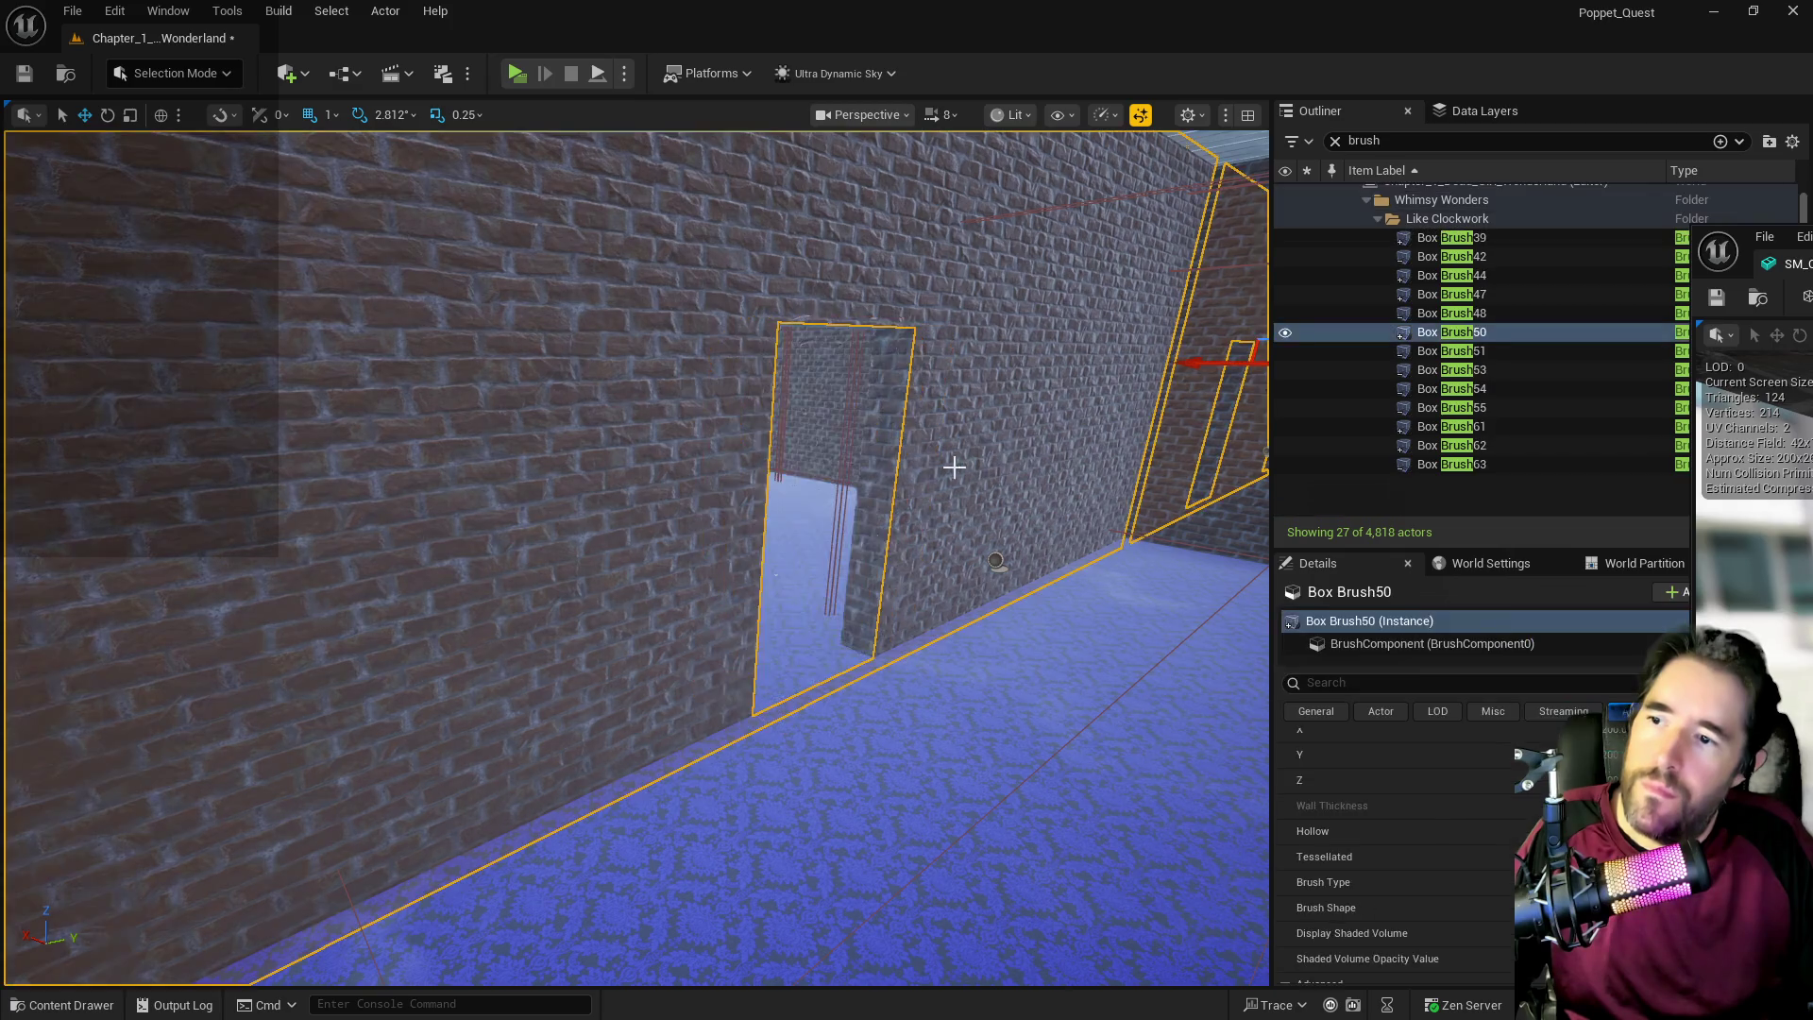
{"action": "left_click", "coordinate": [877, 484], "text": "ctrl"}
{"action": "mouse_move", "coordinate": [877, 484]}
{"action": "left_mouse_down"}
{"action": "mouse_move", "coordinate": [851, 425]}
{"action": "mouse_move", "coordinate": [803, 416]}
{"action": "left_mouse_up"}
{"action": "mouse_move", "coordinate": [745, 495]}
{"action": "left_mouse_down"}
{"action": "mouse_move", "coordinate": [744, 453]}
{"action": "mouse_move", "coordinate": [745, 495]}
{"action": "left_mouse_up"}
{"action": "left_click", "coordinate": [567, 487], "text": "ctrl"}
{"action": "mouse_move", "coordinate": [567, 487]}
{"action": "left_mouse_down"}
{"action": "mouse_move", "coordinate": [774, 468]}
{"action": "mouse_move", "coordinate": [705, 491]}
{"action": "mouse_move", "coordinate": [705, 435]}
{"action": "left_mouse_up"}
{"action": "left_click", "coordinate": [705, 452], "text": "ctrl"}
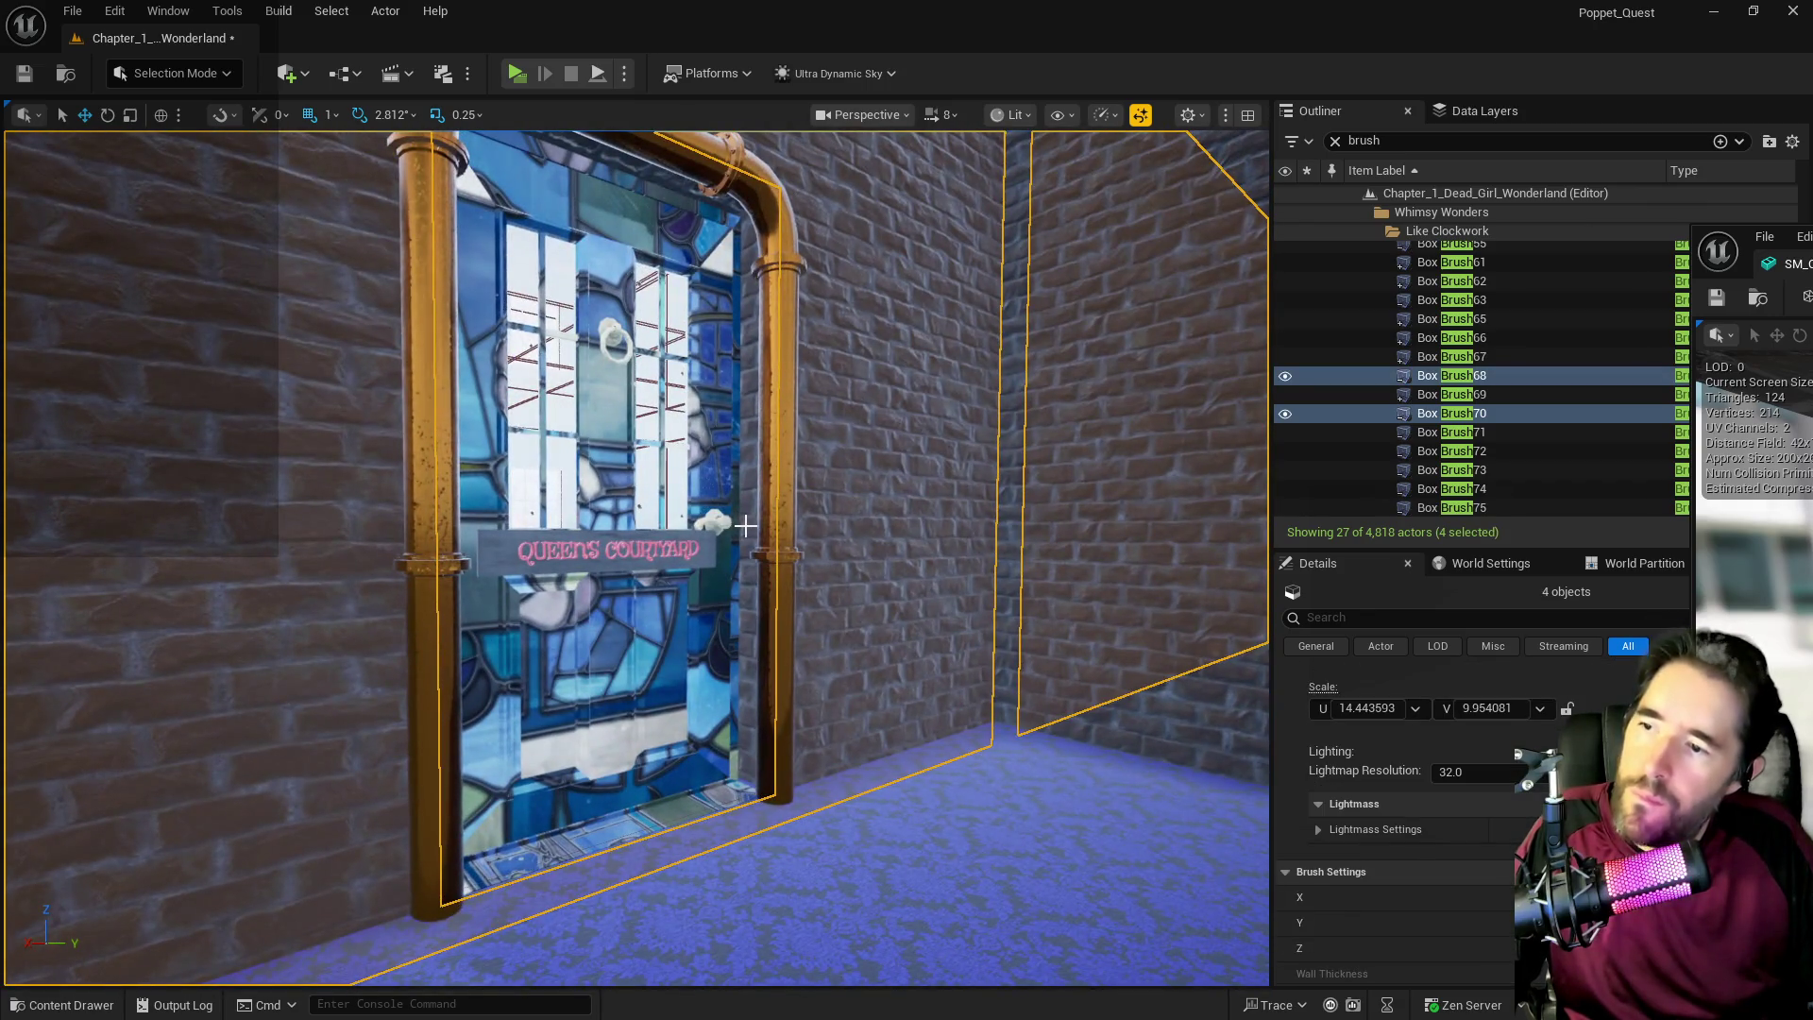
{"action": "left_click", "coordinate": [746, 526], "text": "ctrl"}
{"action": "mouse_move", "coordinate": [745, 526]}
{"action": "left_mouse_down"}
{"action": "mouse_move", "coordinate": [802, 524]}
{"action": "mouse_move", "coordinate": [803, 481]}
{"action": "mouse_move", "coordinate": [756, 482]}
{"action": "mouse_move", "coordinate": [746, 454]}
{"action": "mouse_move", "coordinate": [812, 472]}
{"action": "left_mouse_up"}
{"action": "key", "text": "w"}
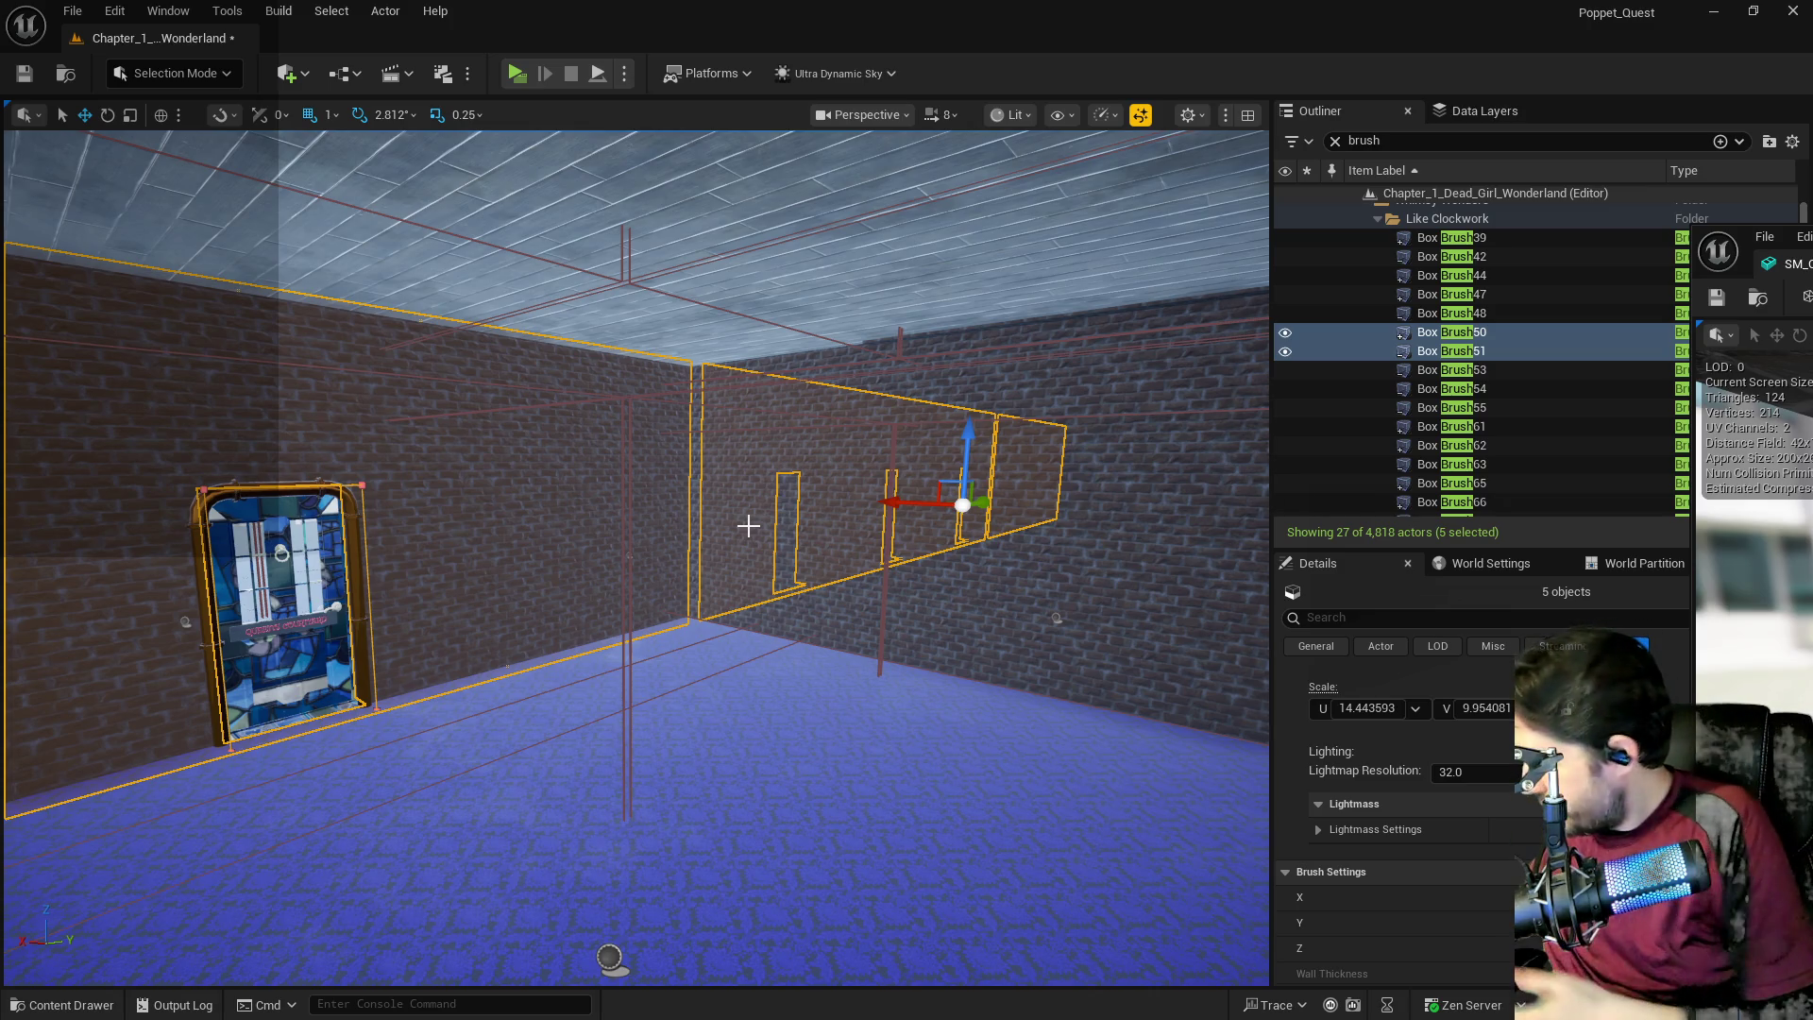
{"action": "left_click_drag", "start_coordinate": [733, 587], "coordinate": [1132, 510]}
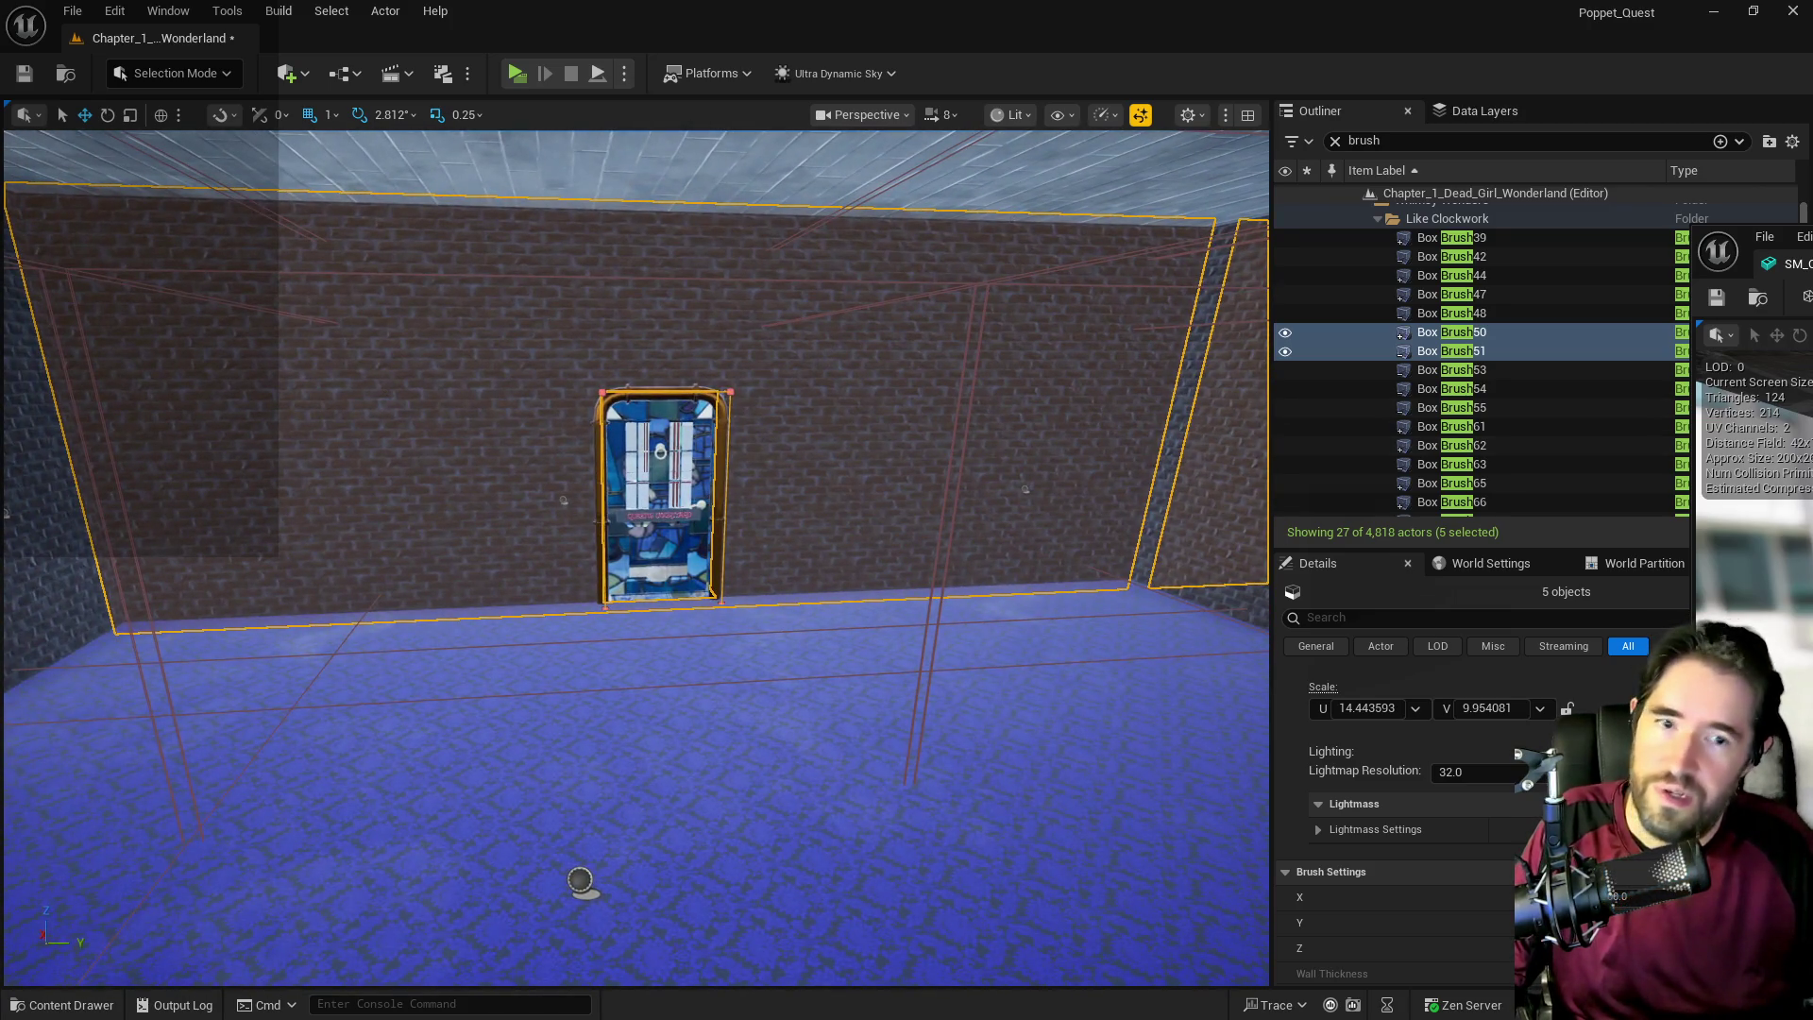
{"action": "left_click", "coordinate": [1523, 691]}
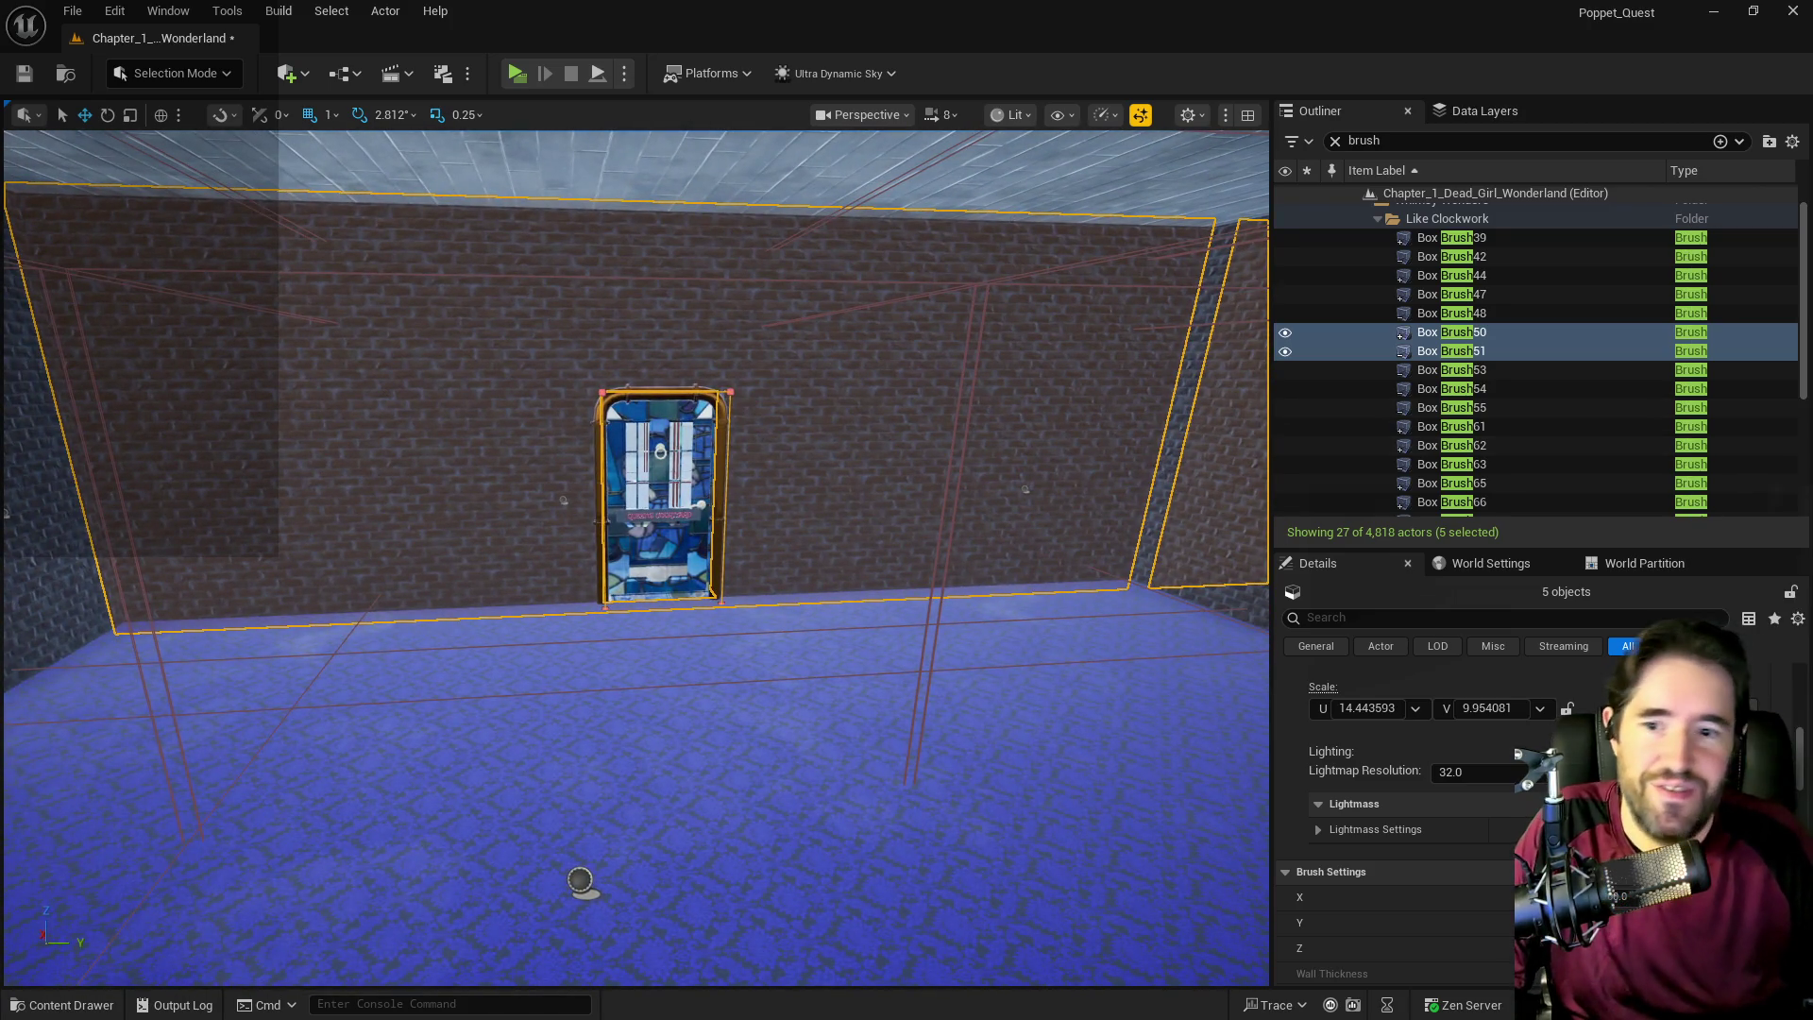
Set the selected wall brushes' surface texture scale to 10 on U and V.
{"action": "left_click", "coordinate": [1374, 708]}
{"action": "key", "text": "Return"}
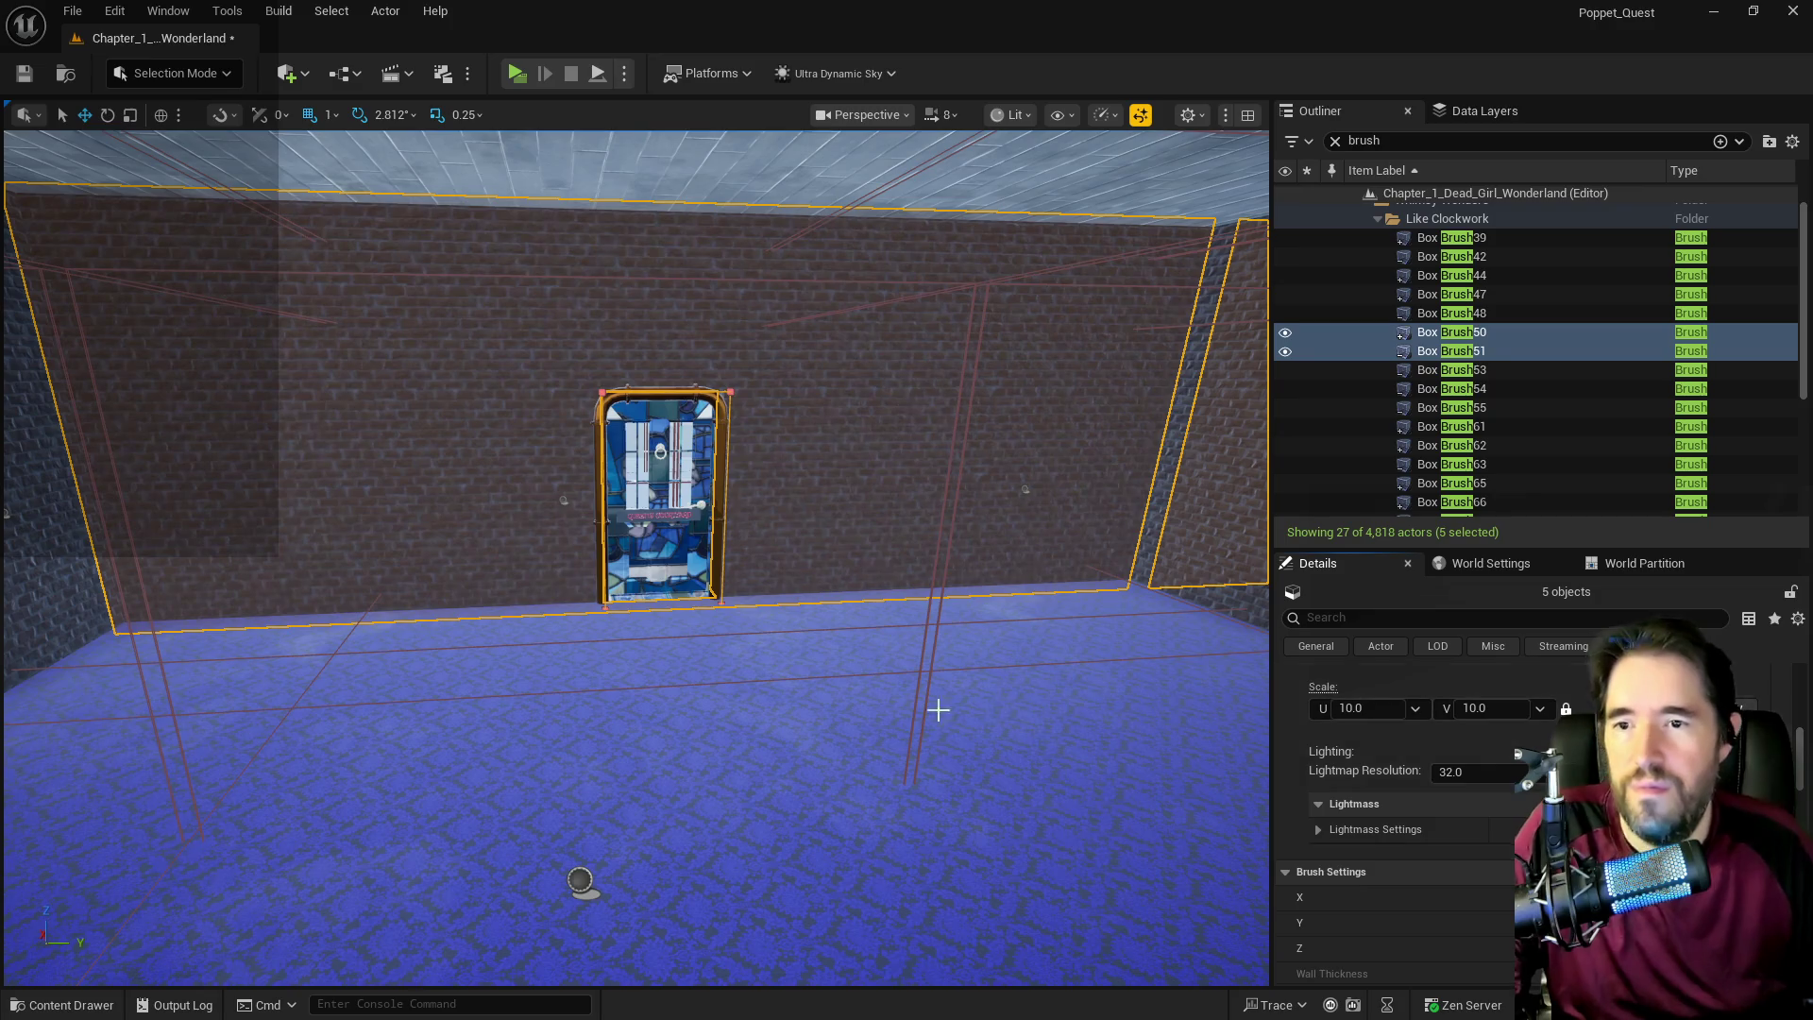
{"action": "key", "text": "f"}
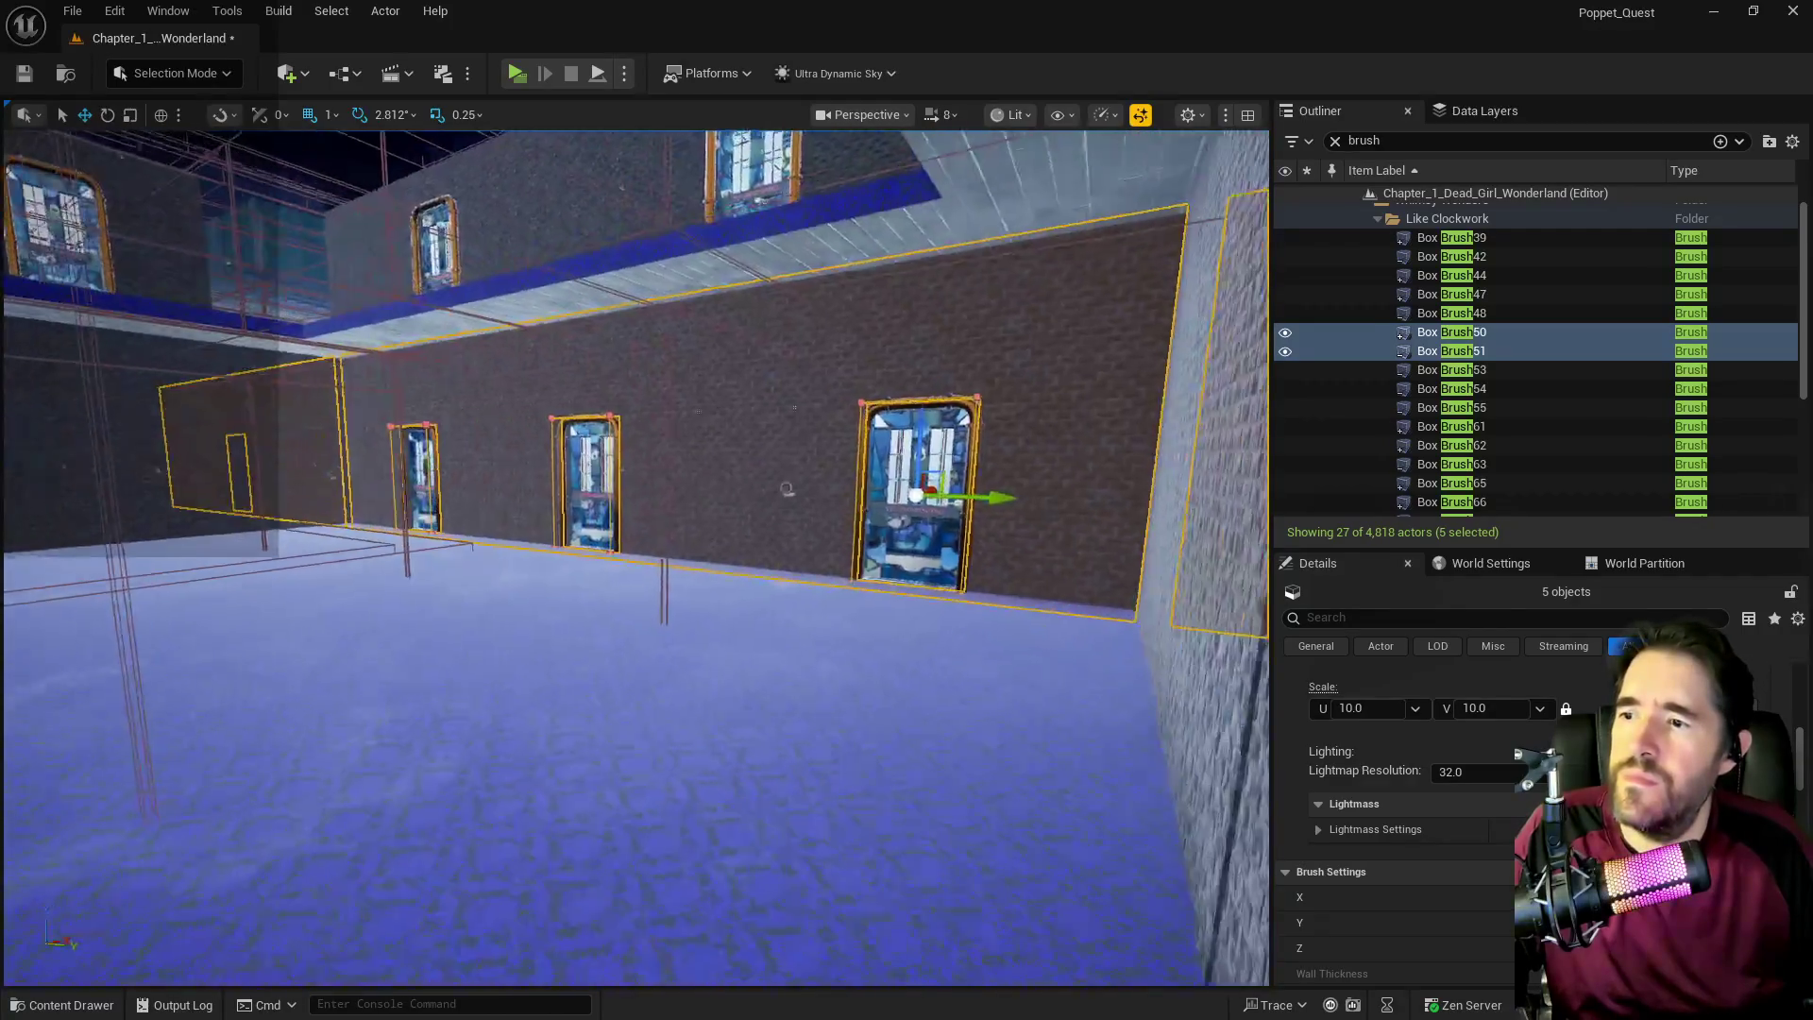
Start Create Static Mesh from Brush Settings to convert the wall brushes.
{"action": "scroll", "coordinate": [1396, 757], "scroll_direction": "up", "scroll_amount": 3}
{"action": "scroll", "coordinate": [1396, 756], "scroll_direction": "up", "scroll_amount": 5}
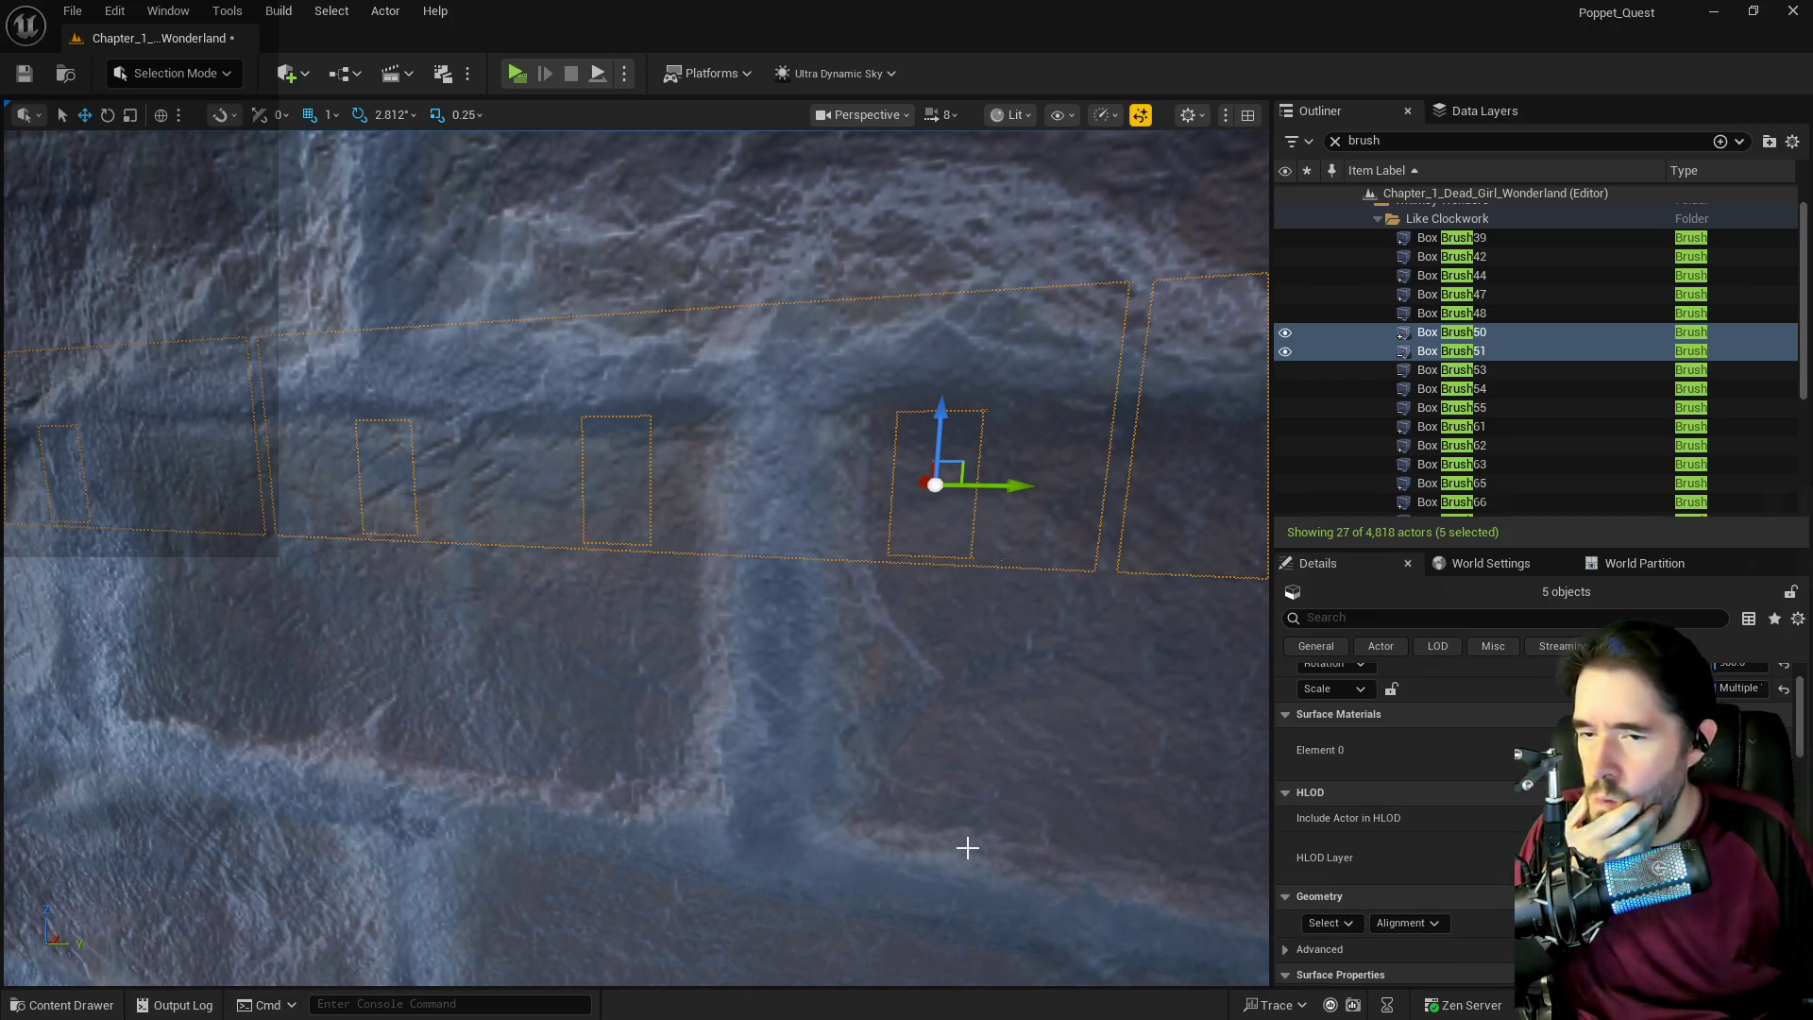
{"action": "scroll", "coordinate": [968, 847], "scroll_direction": "down", "scroll_amount": 10}
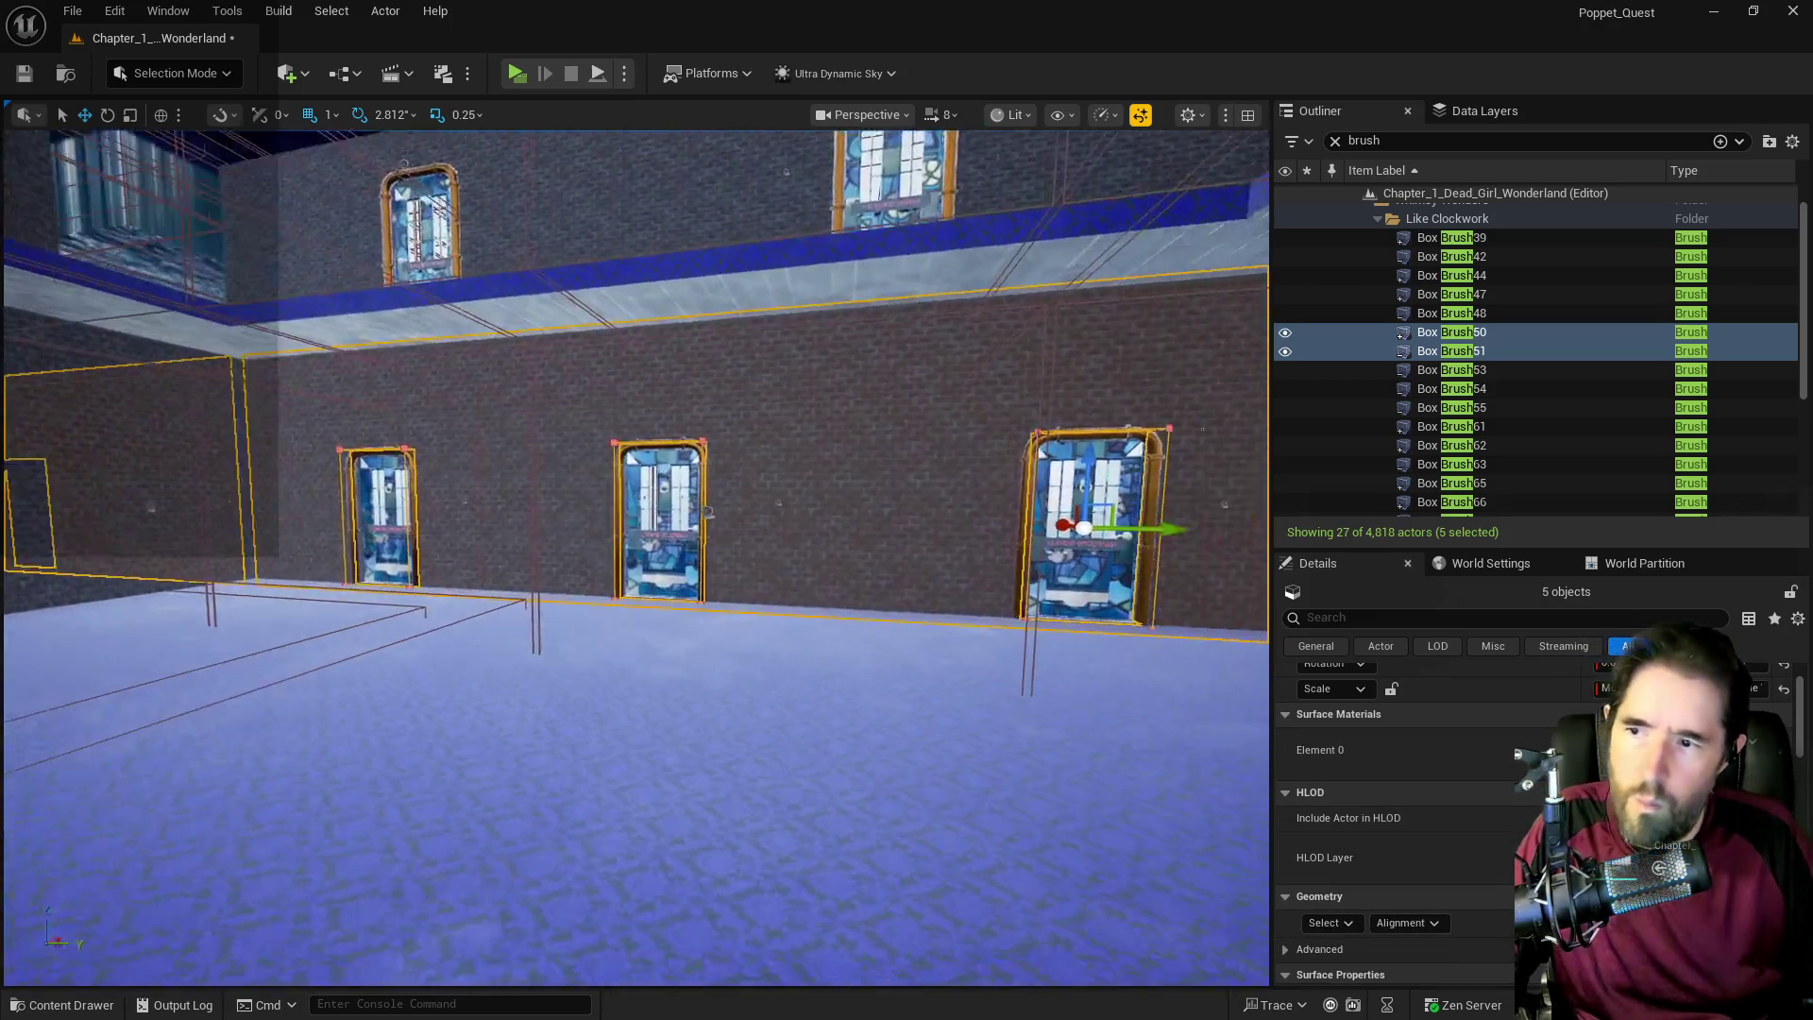
{"action": "left_click_drag", "start_coordinate": [968, 848], "coordinate": [992, 842]}
{"action": "scroll", "coordinate": [1619, 858], "scroll_direction": "down", "scroll_amount": 5}
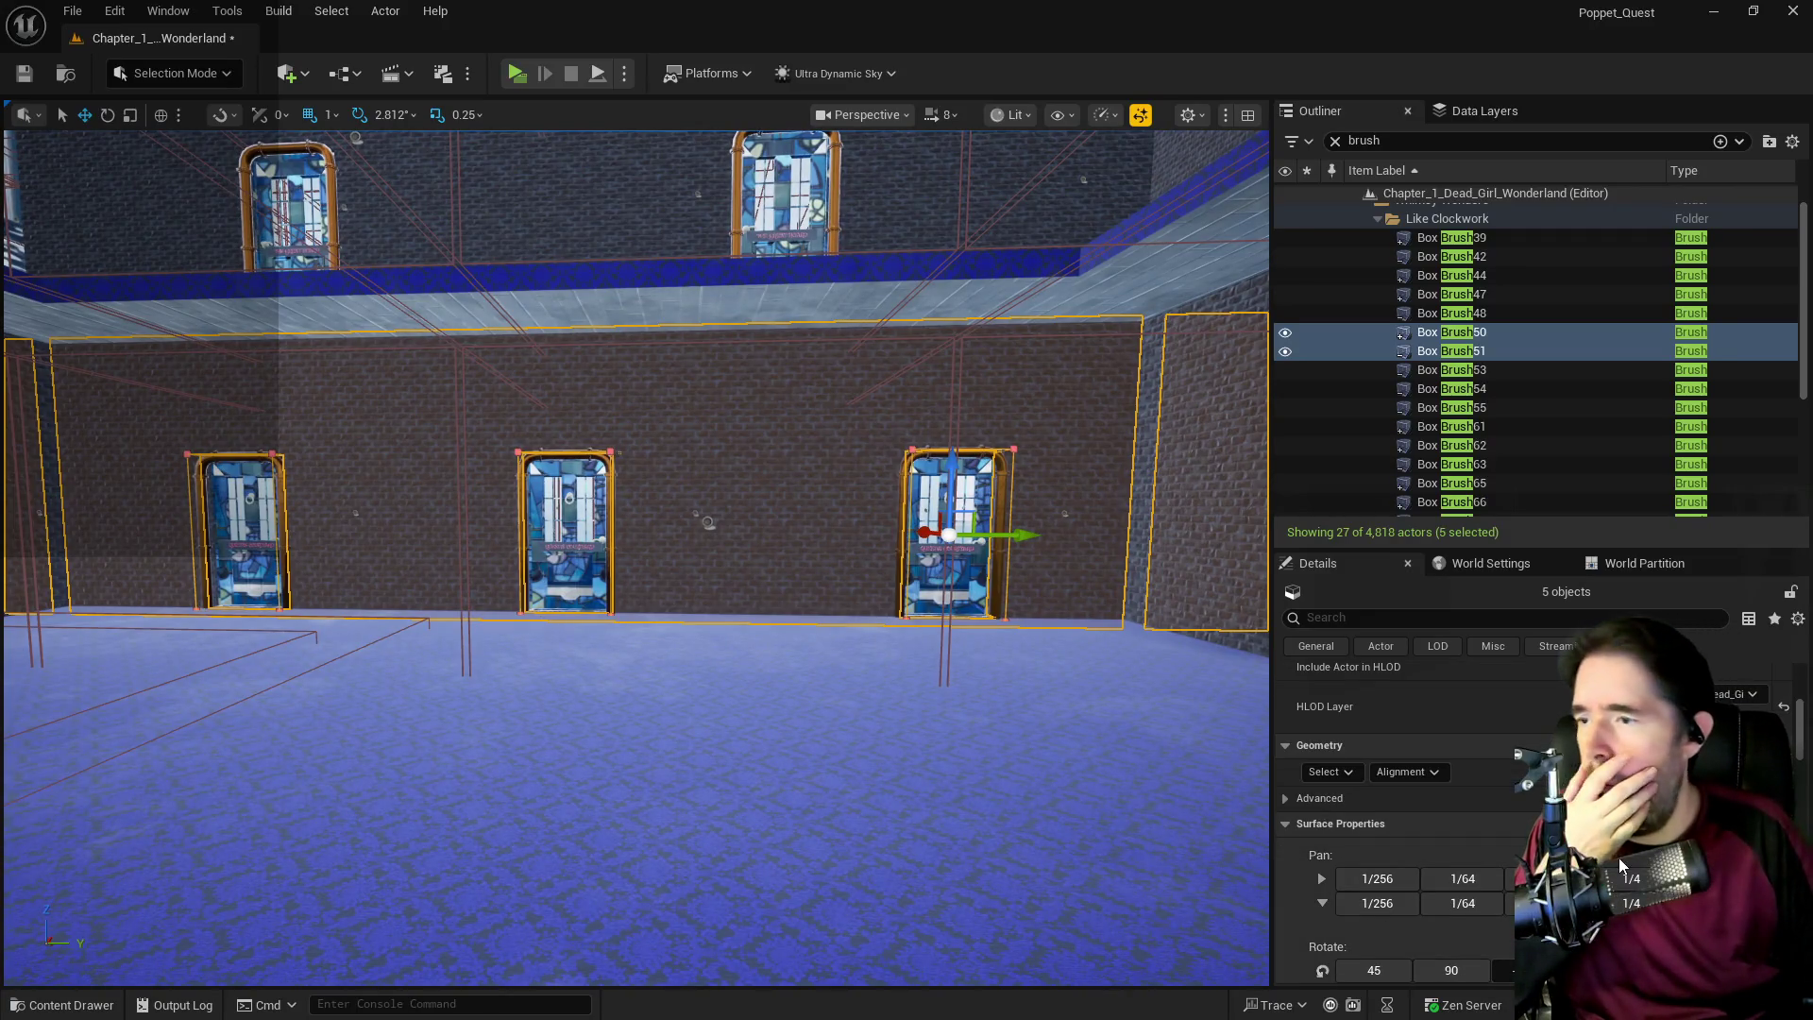
{"action": "scroll", "coordinate": [1619, 857], "scroll_direction": "down", "scroll_amount": 5}
{"action": "scroll", "coordinate": [1618, 858], "scroll_direction": "down", "scroll_amount": 5}
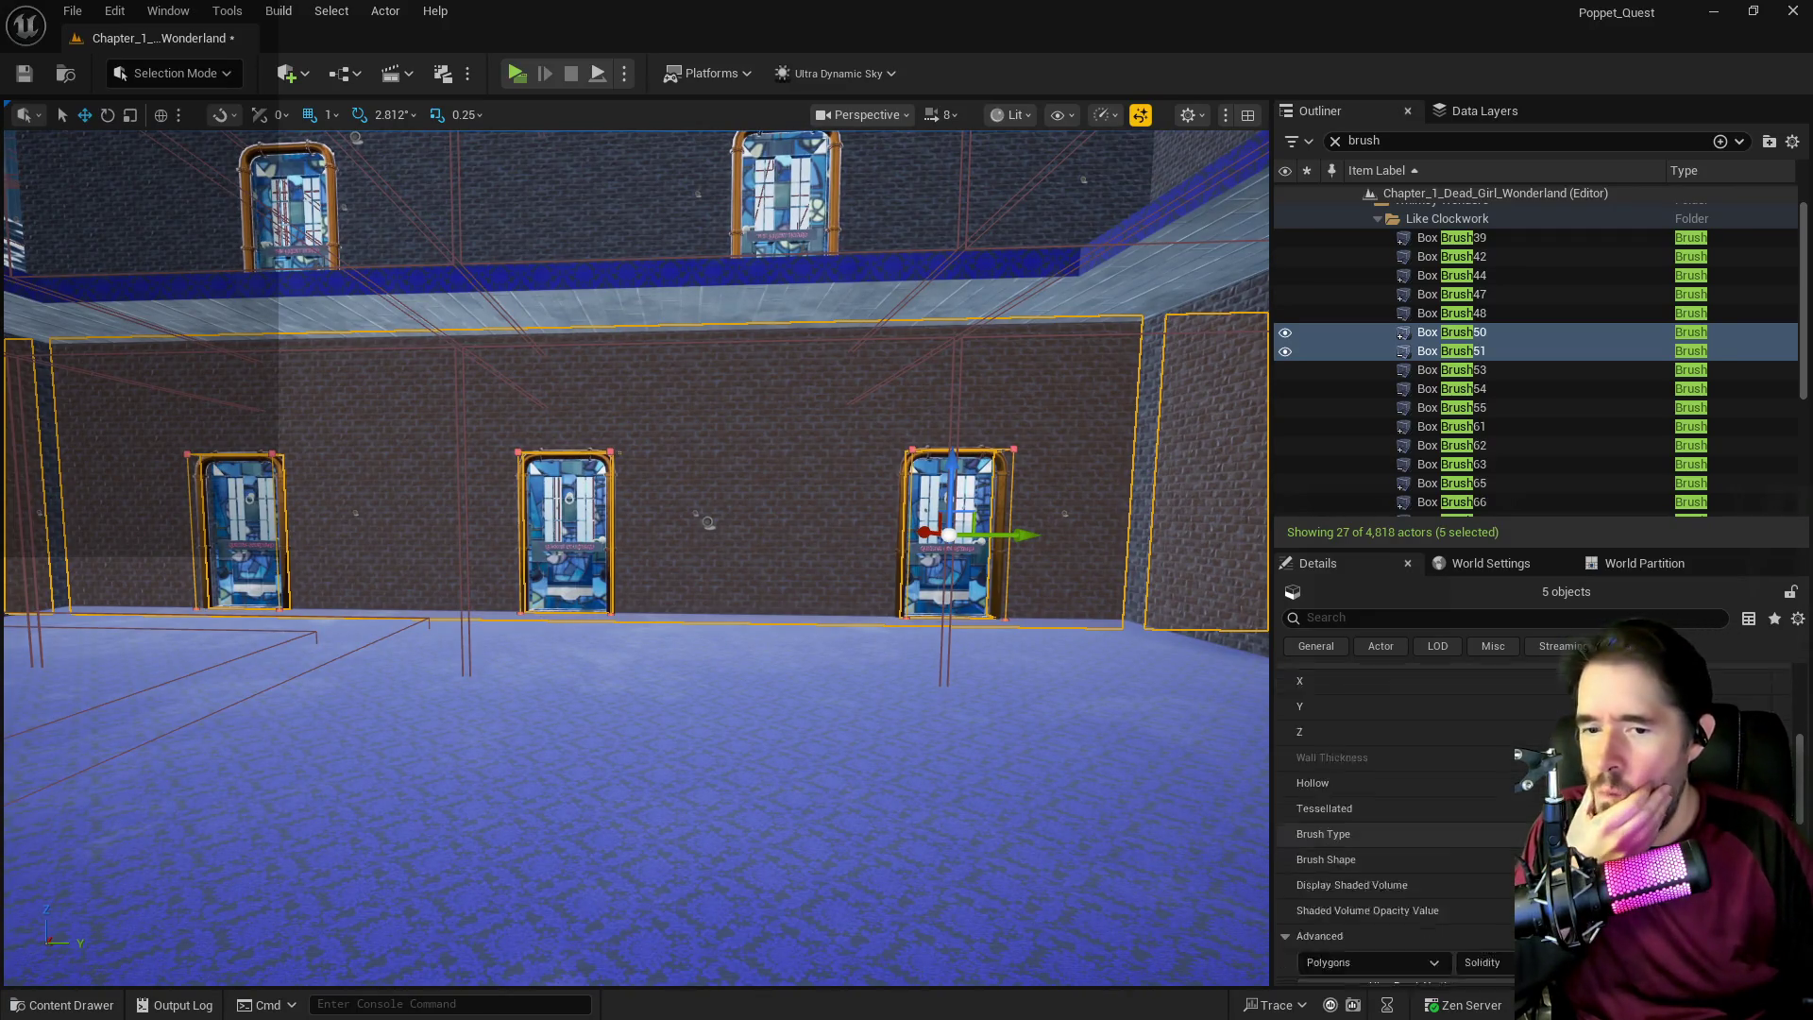
{"action": "left_click", "coordinate": [1619, 865]}
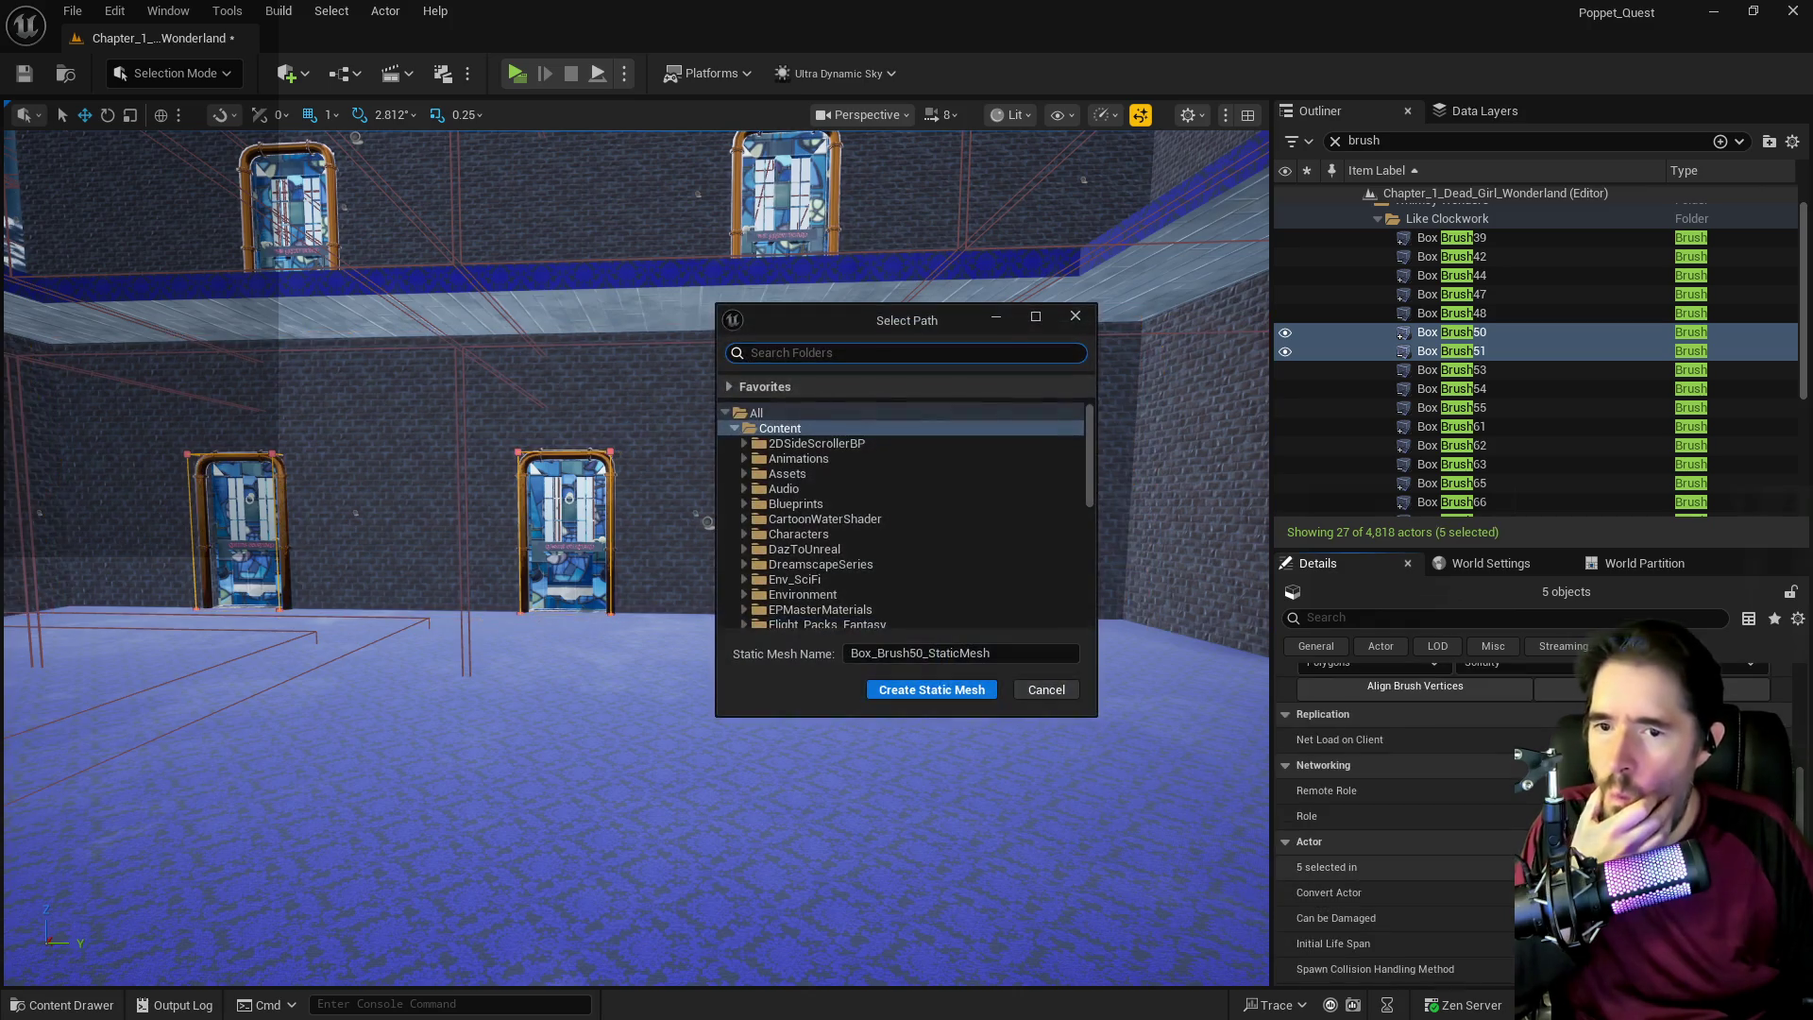
Save the new static mesh as SM_Central_Back_Wall in the Whimsy_Wonders folder.
{"action": "left_click", "coordinate": [744, 474]}
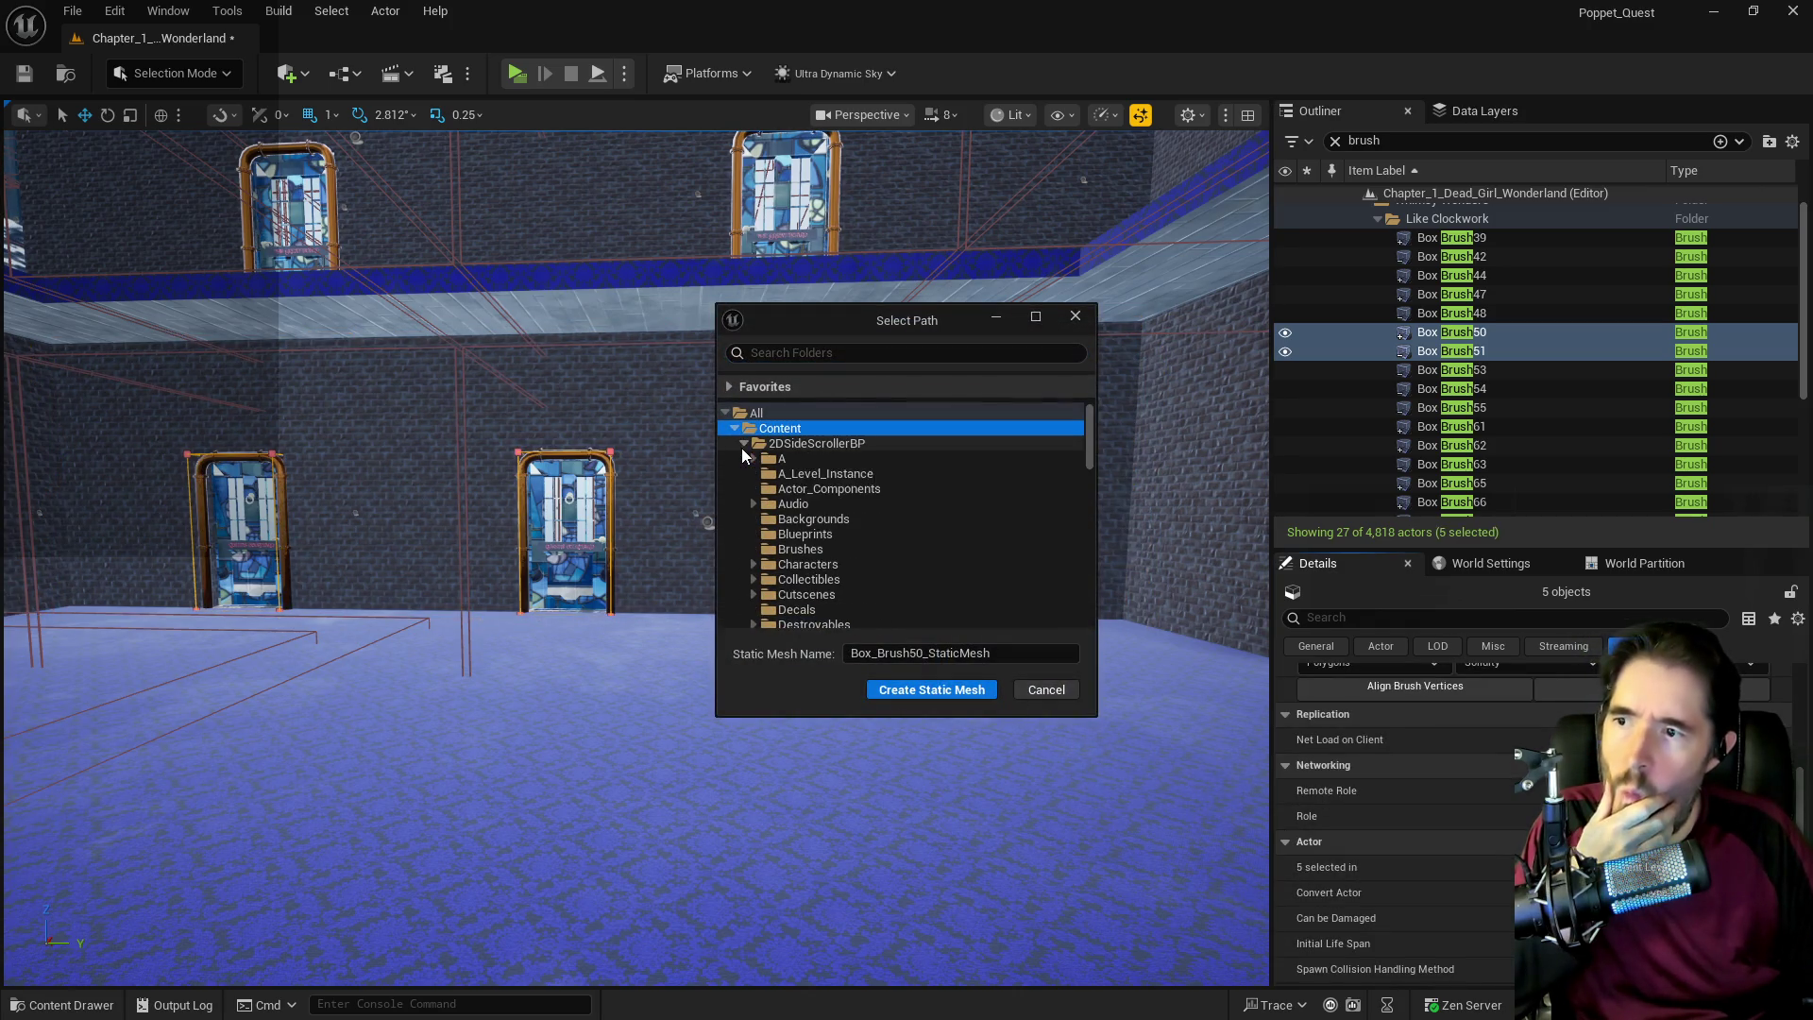
{"action": "scroll", "coordinate": [775, 539], "scroll_direction": "down", "scroll_amount": 3}
{"action": "scroll", "coordinate": [772, 539], "scroll_direction": "down", "scroll_amount": 10}
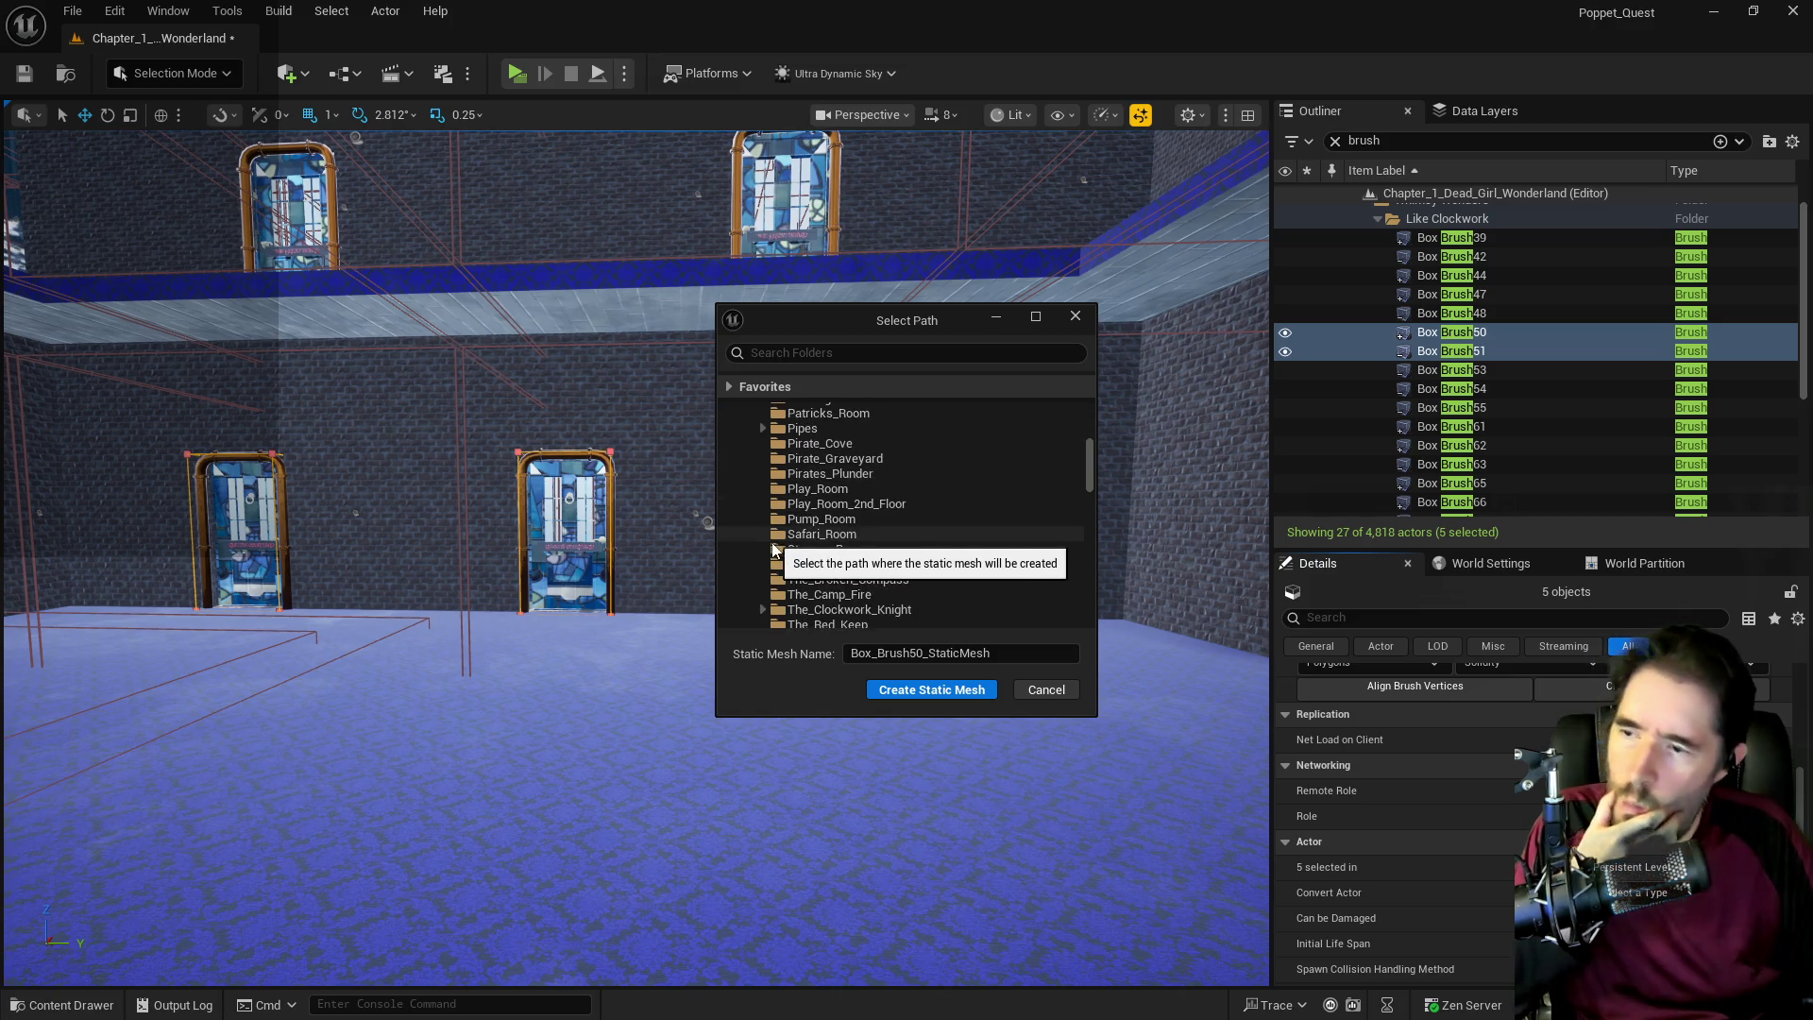
{"action": "left_click", "coordinate": [810, 610]}
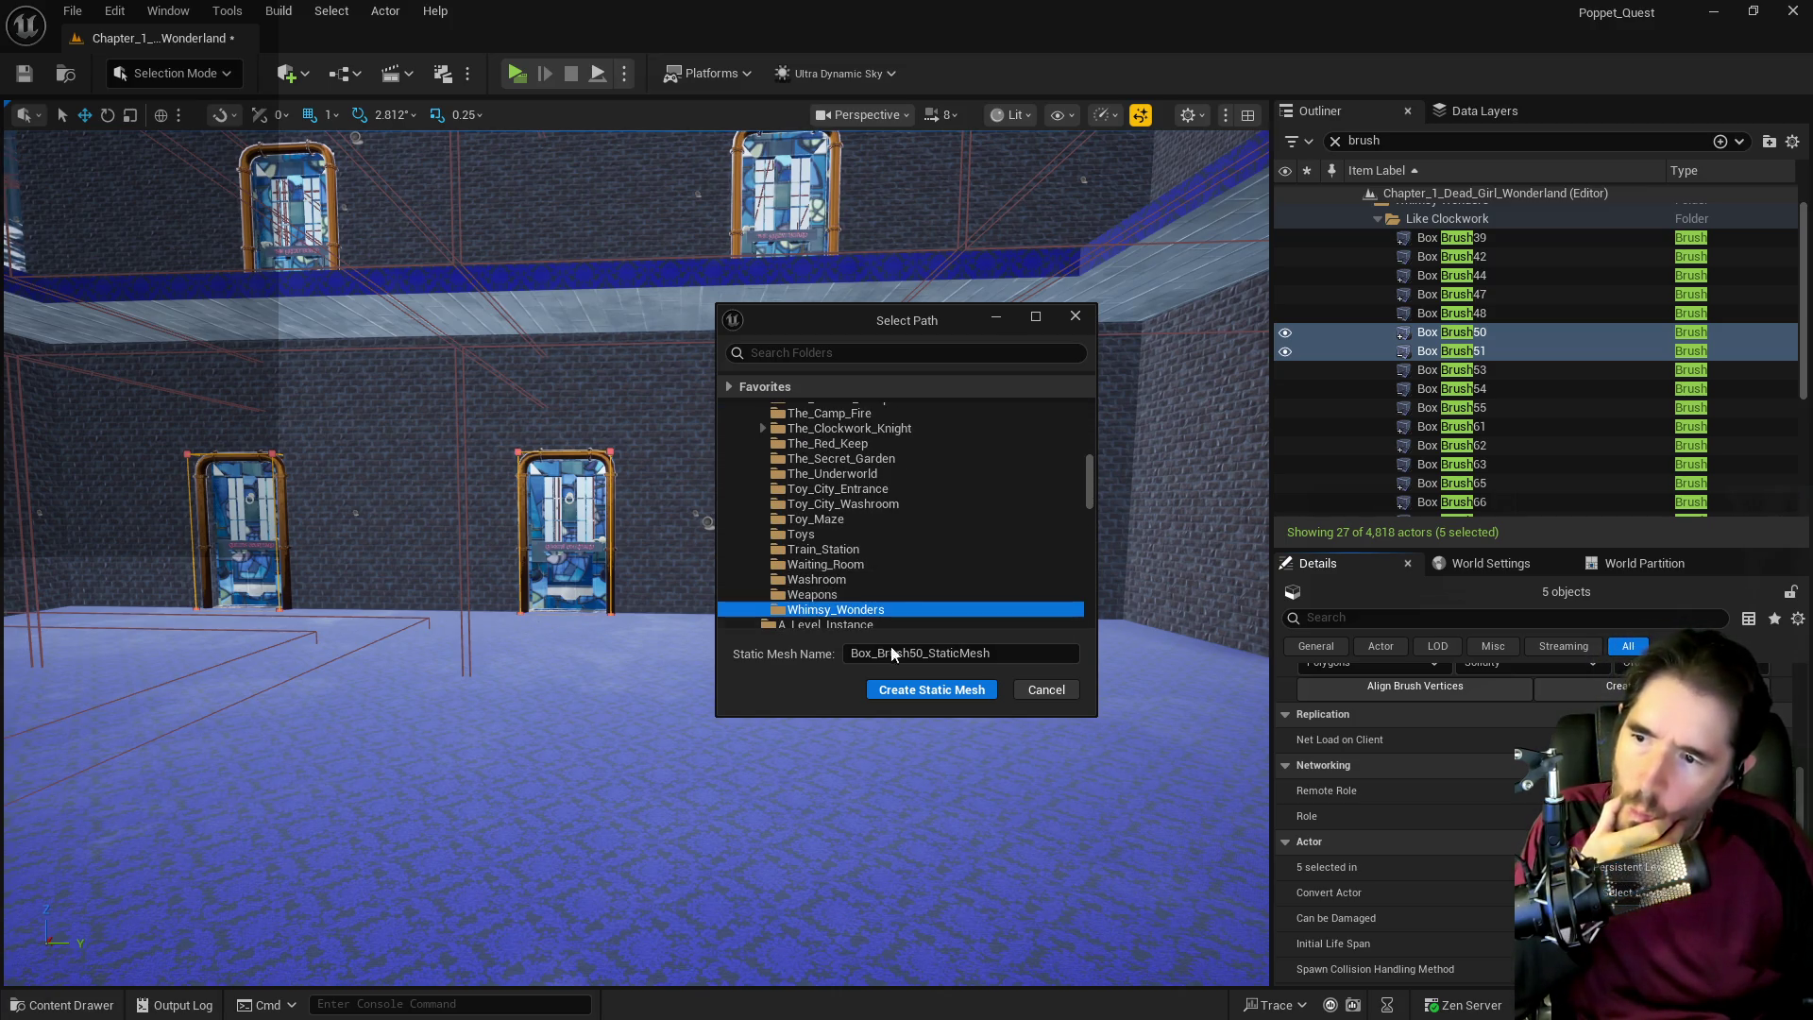
{"action": "left_click", "coordinate": [993, 653]}
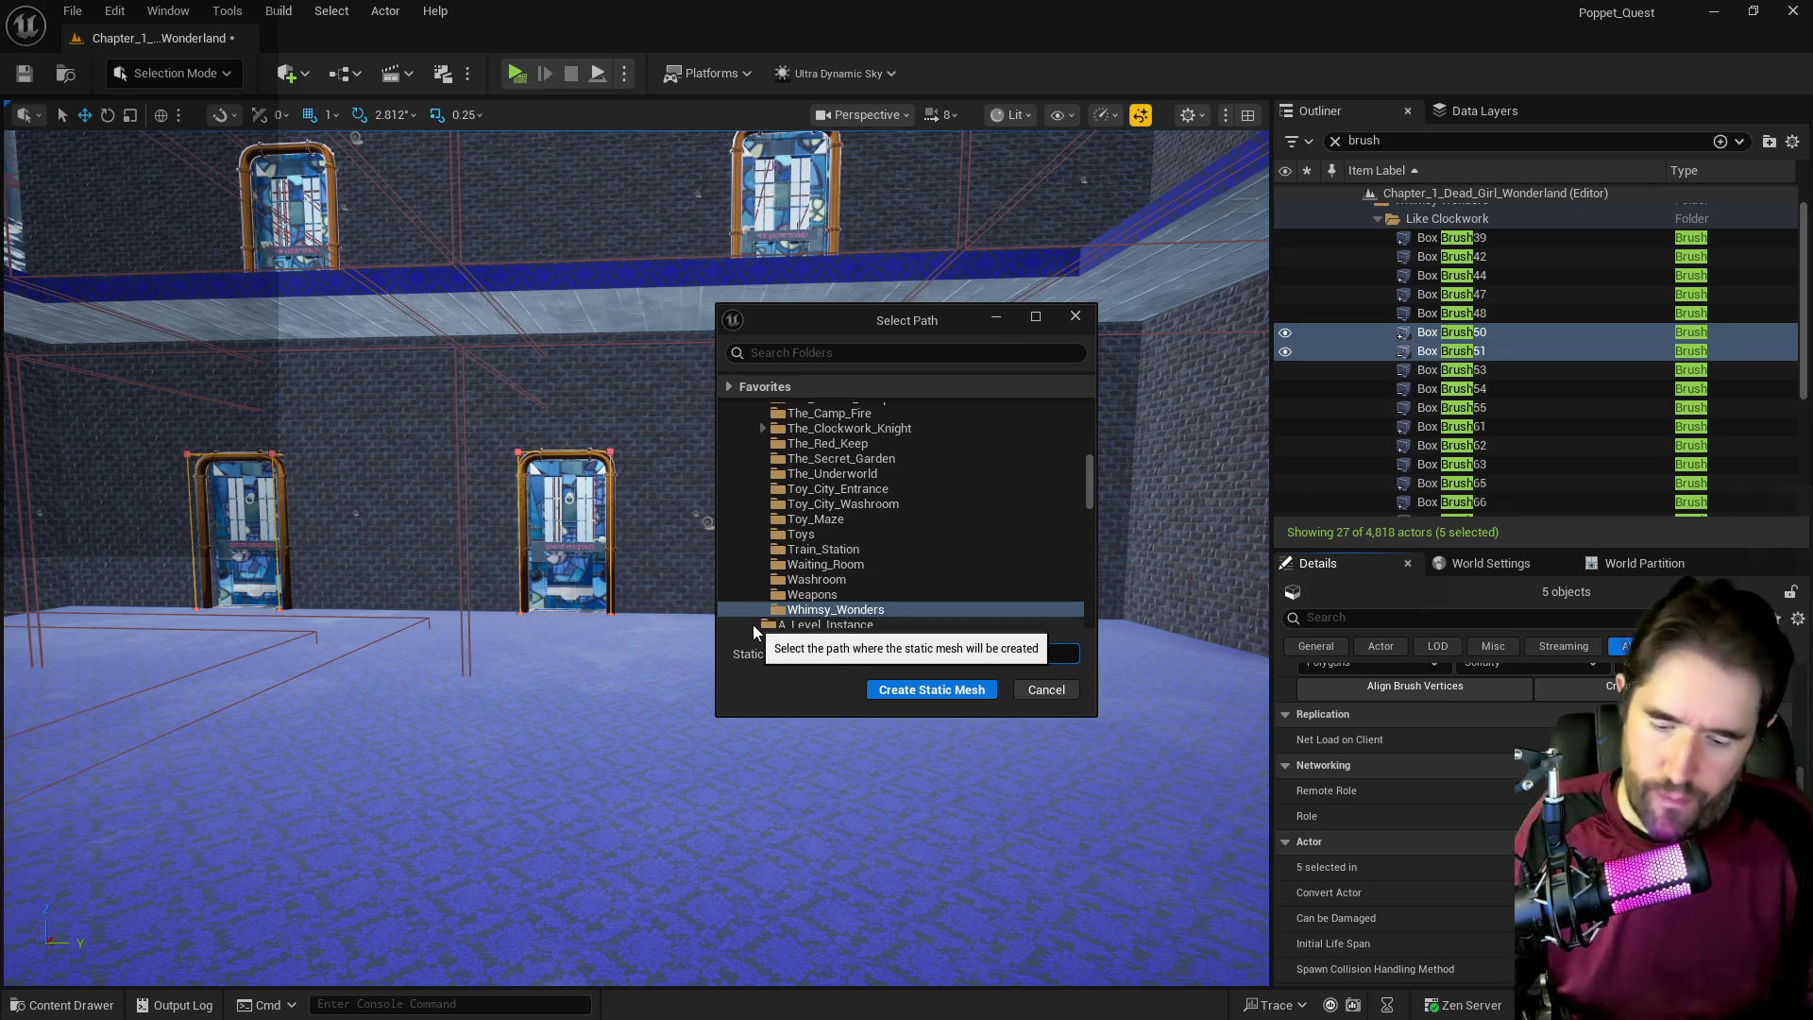
{"action": "type", "text": "SM_Central_Back_Wall"}
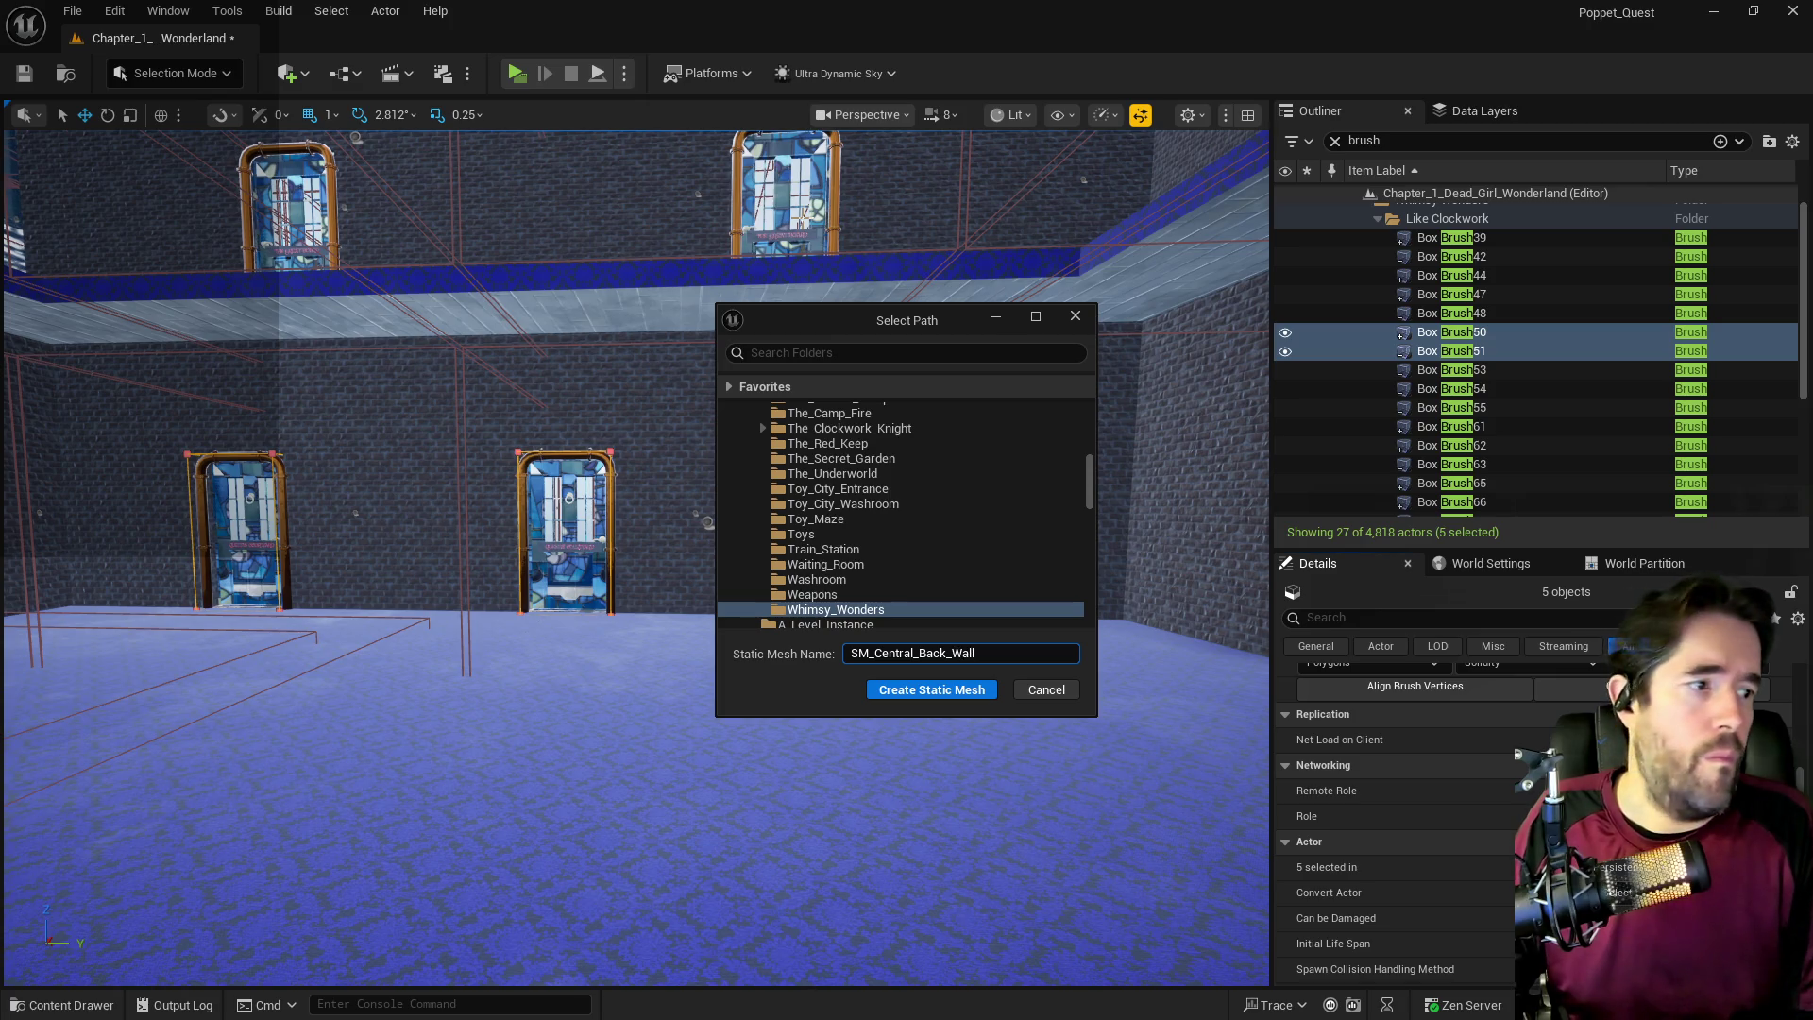
{"action": "left_click", "coordinate": [878, 687]}
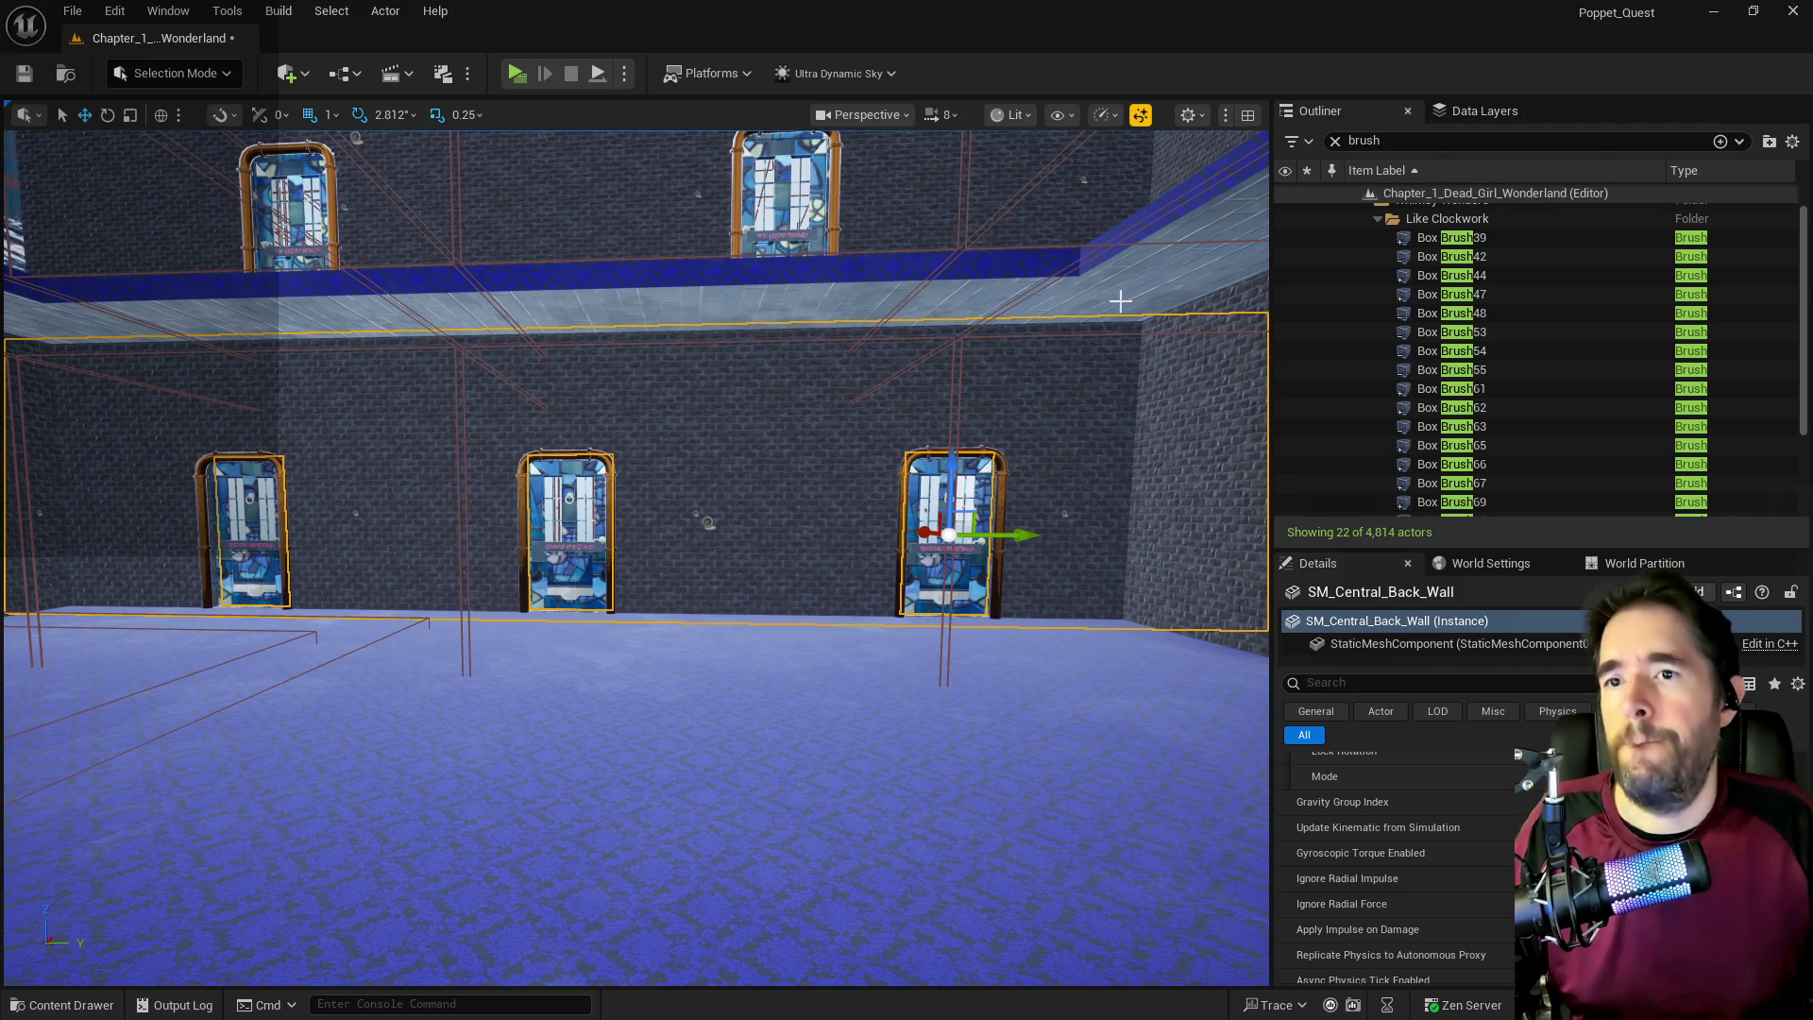
Set SM_Central_Back_Wall's Collision Complexity to Use Complex Collision As Simple, save, and close the editor.
{"action": "right_click", "coordinate": [764, 491]}
{"action": "left_click", "coordinate": [833, 429]}
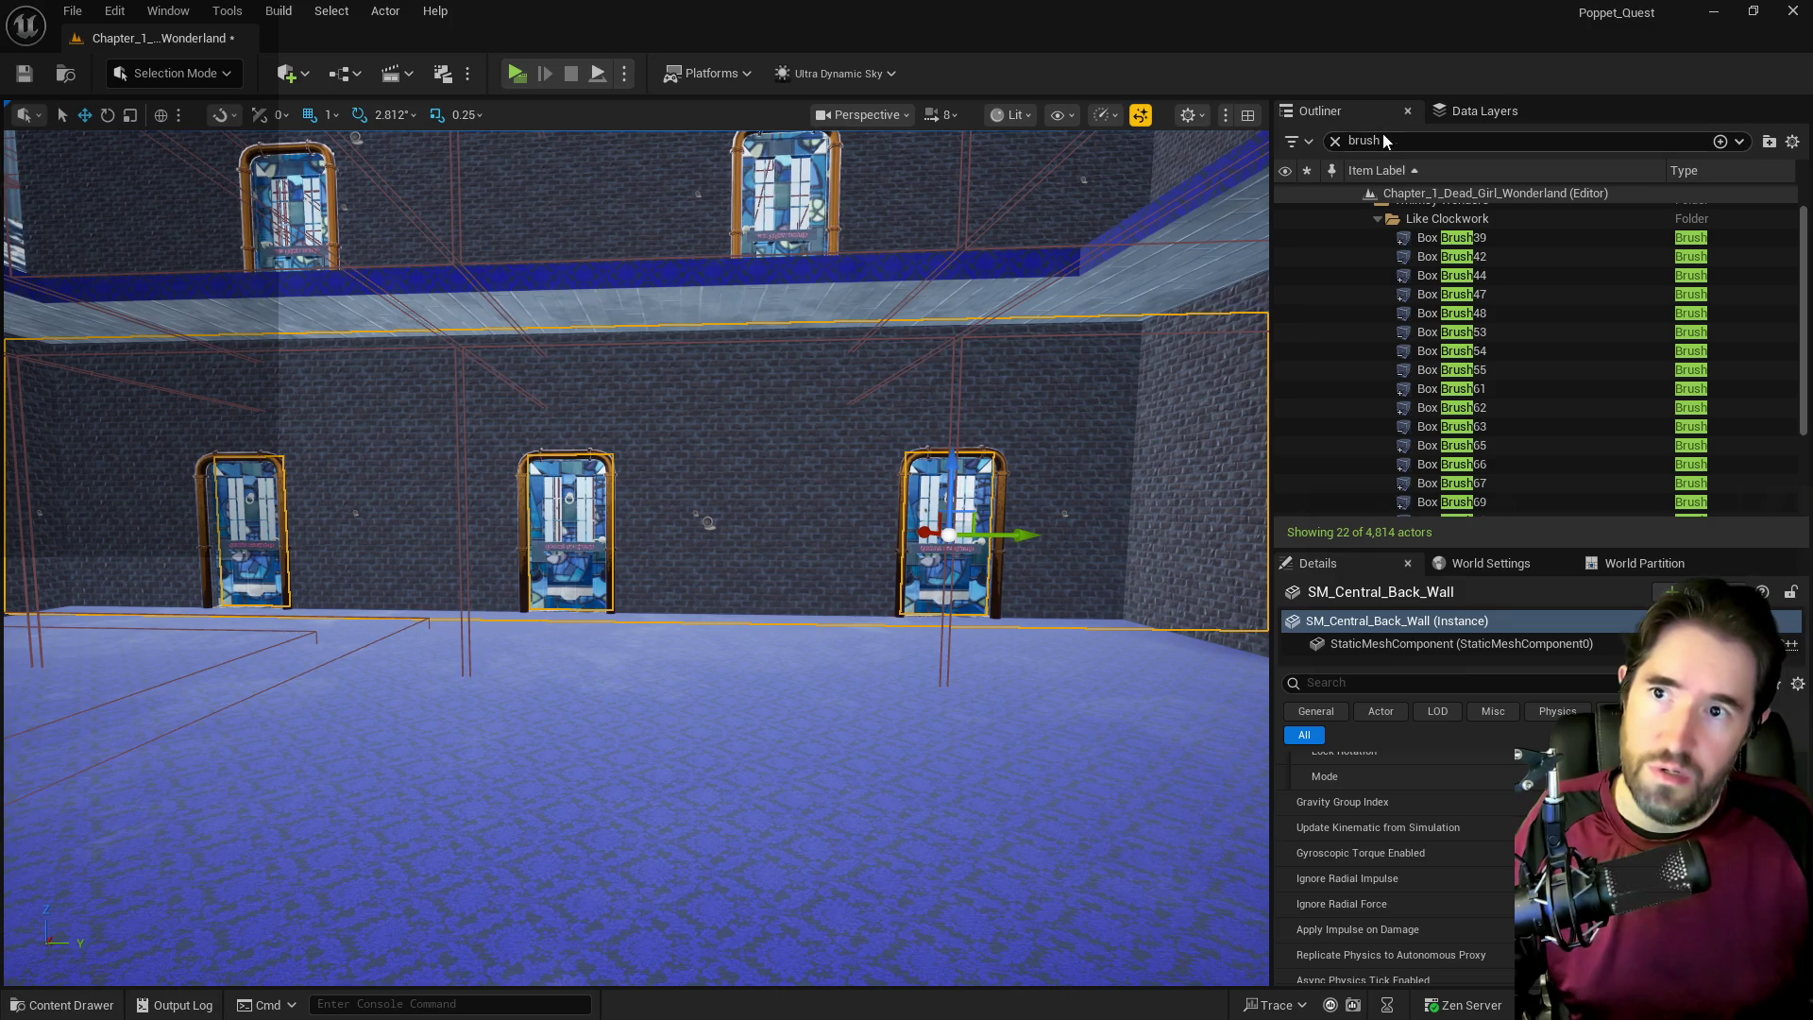
{"action": "key", "text": "ctrl+e"}
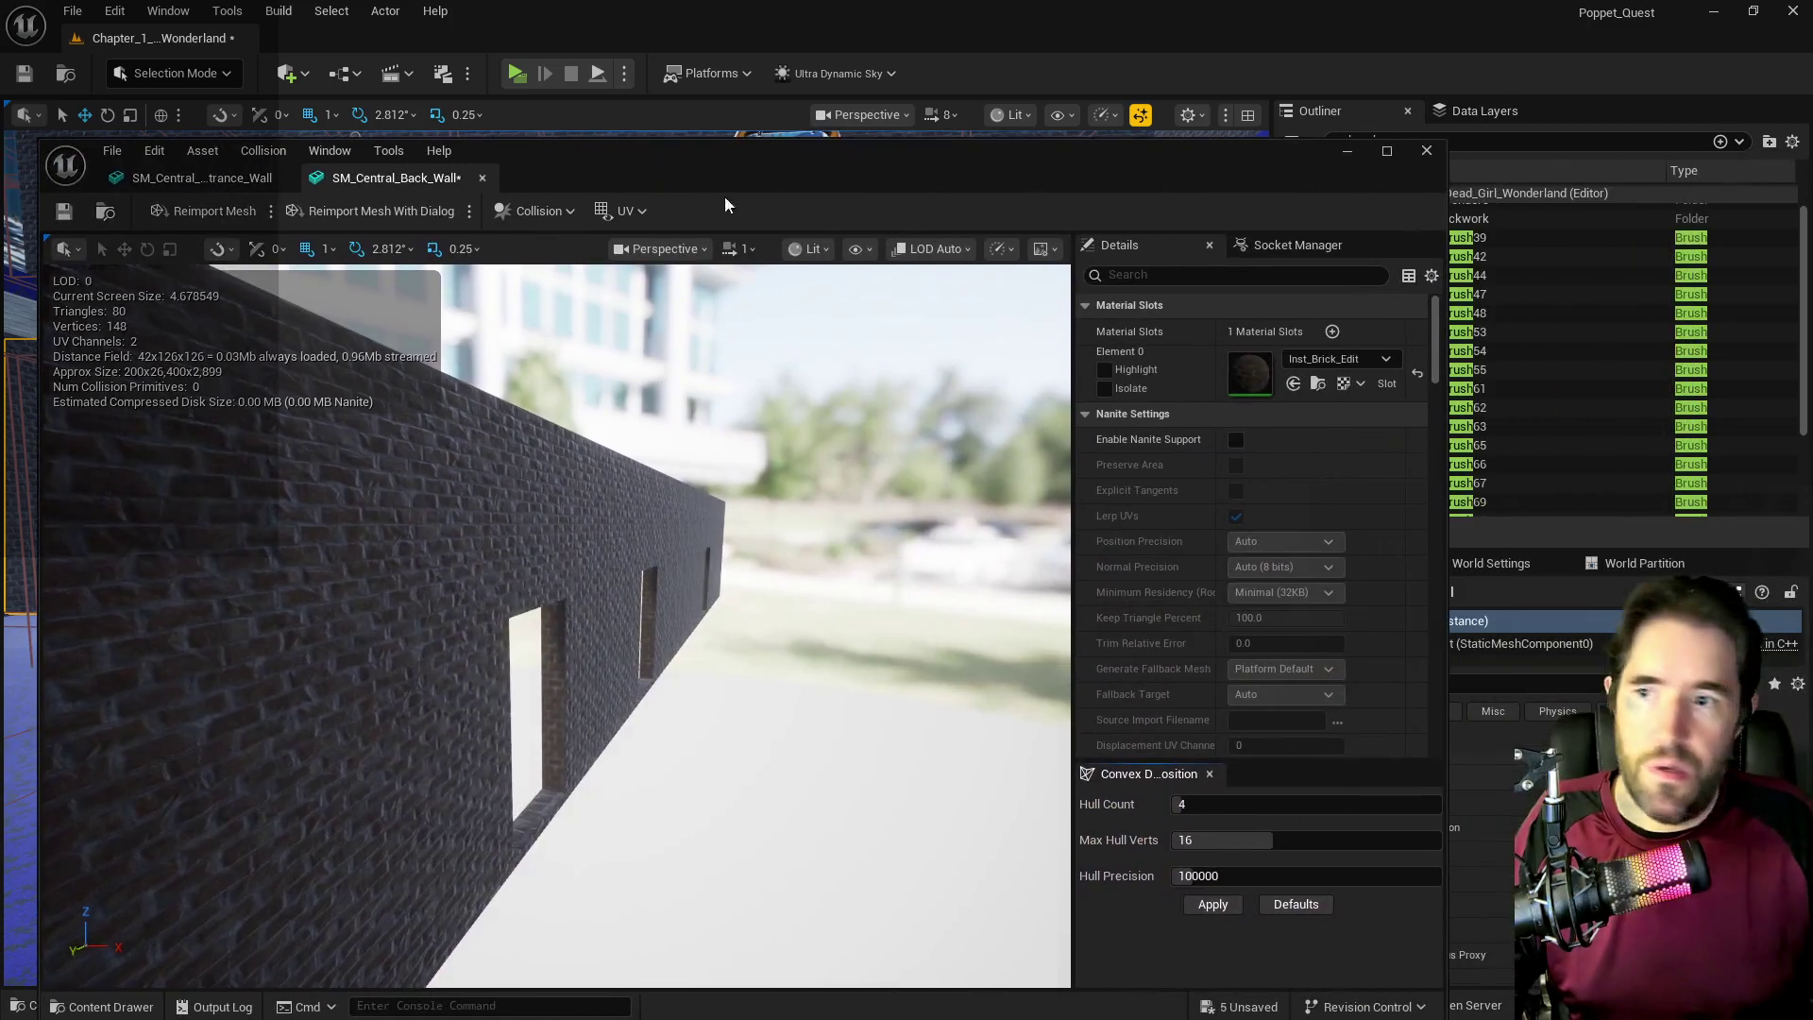
{"action": "type", "text": "com"}
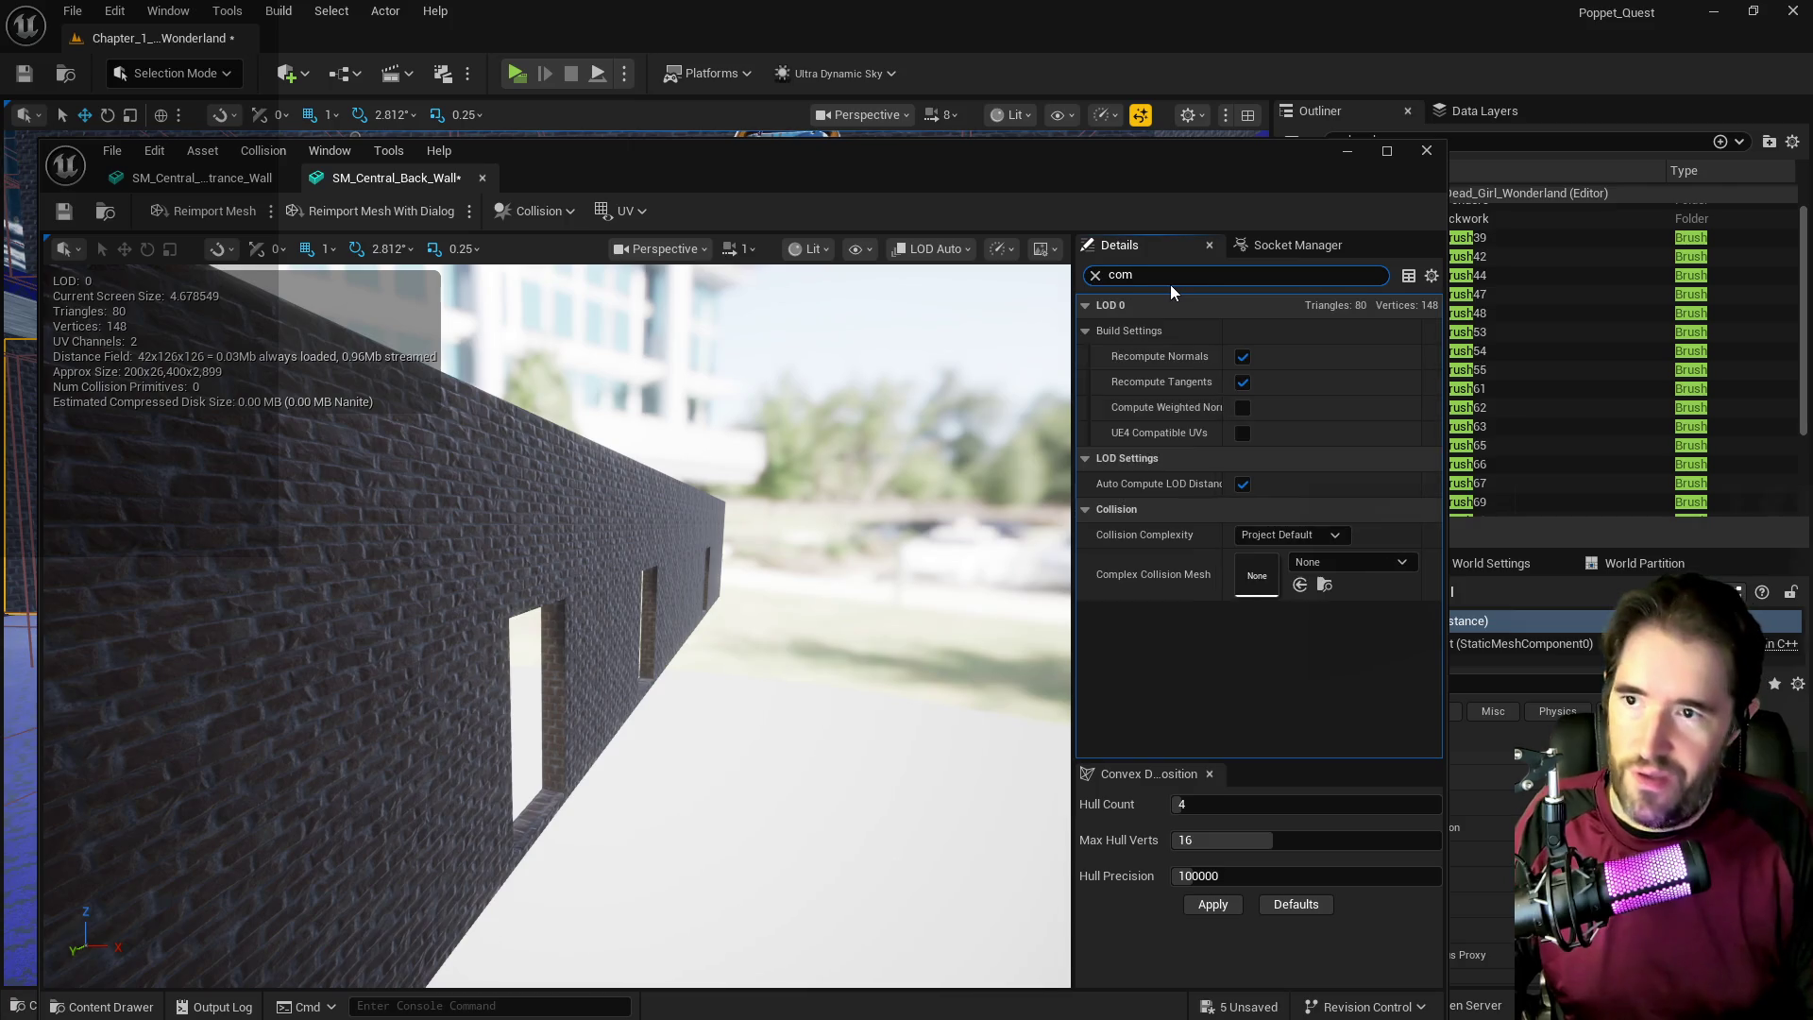
{"action": "left_click", "coordinate": [1294, 534]}
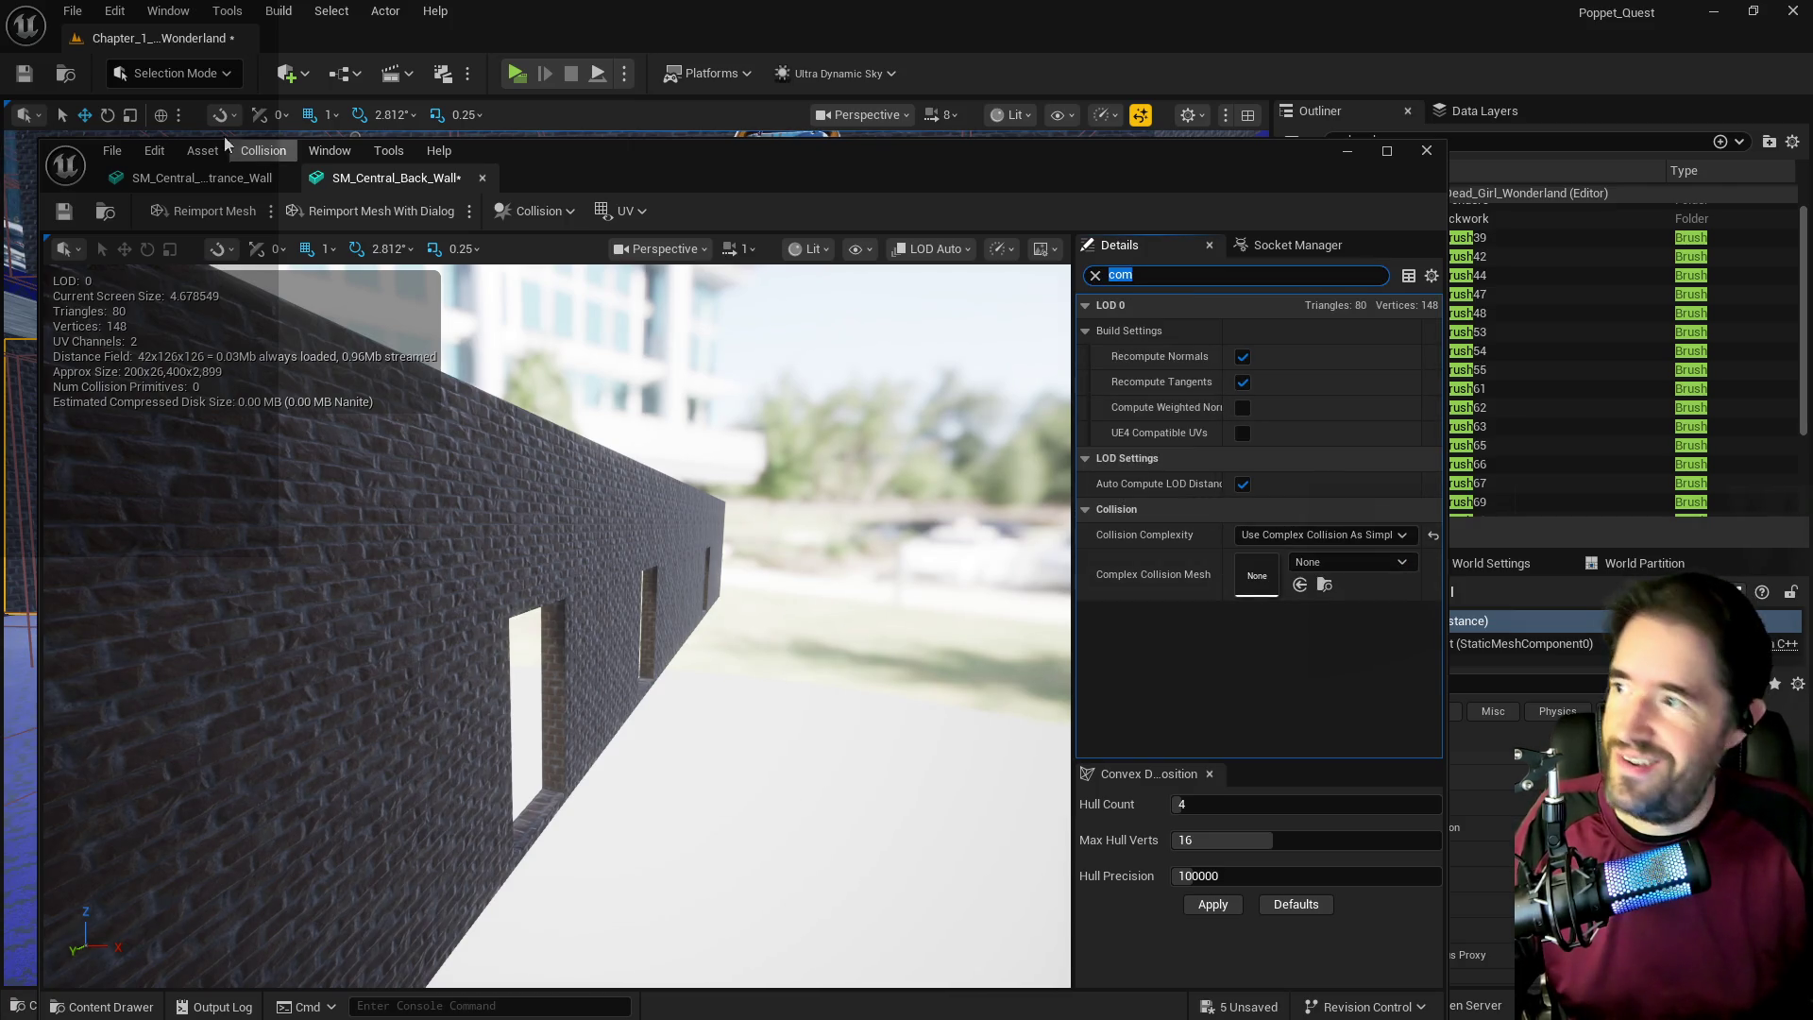
{"action": "key", "text": "ctrl+s"}
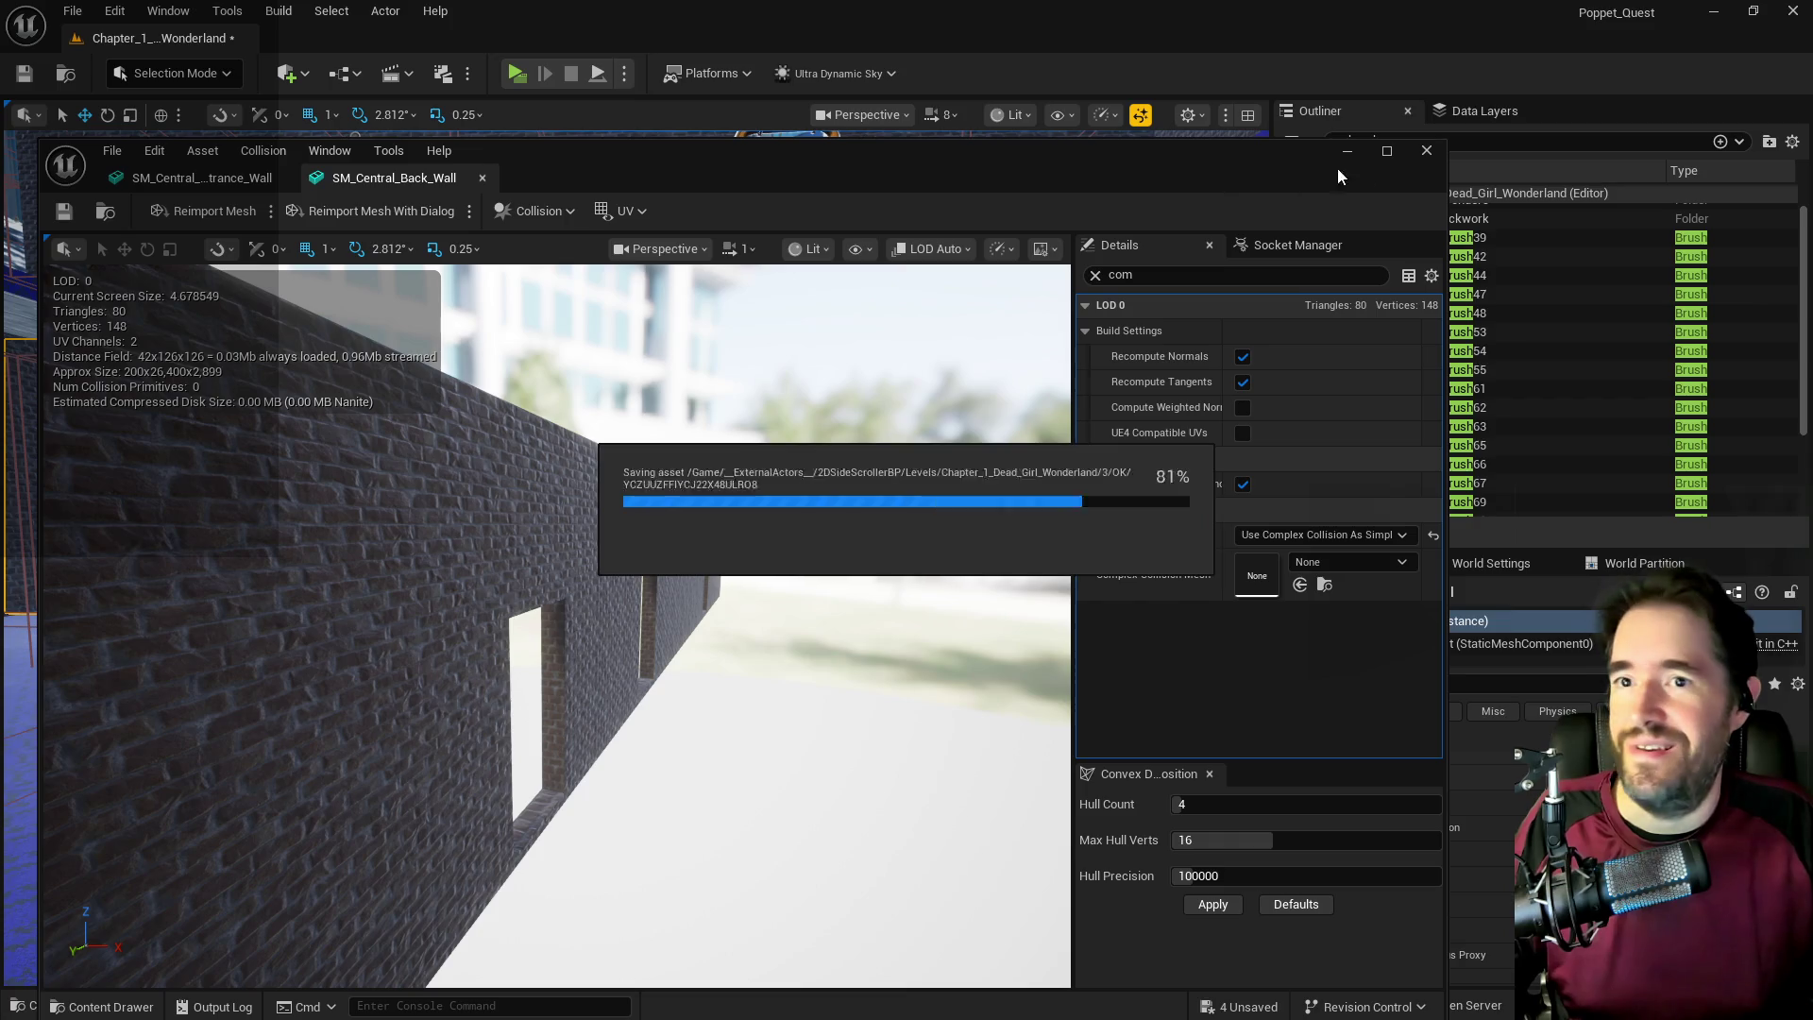
{"action": "left_click", "coordinate": [1426, 150]}
{"action": "left_click_drag", "start_coordinate": [749, 729], "coordinate": [595, 655]}
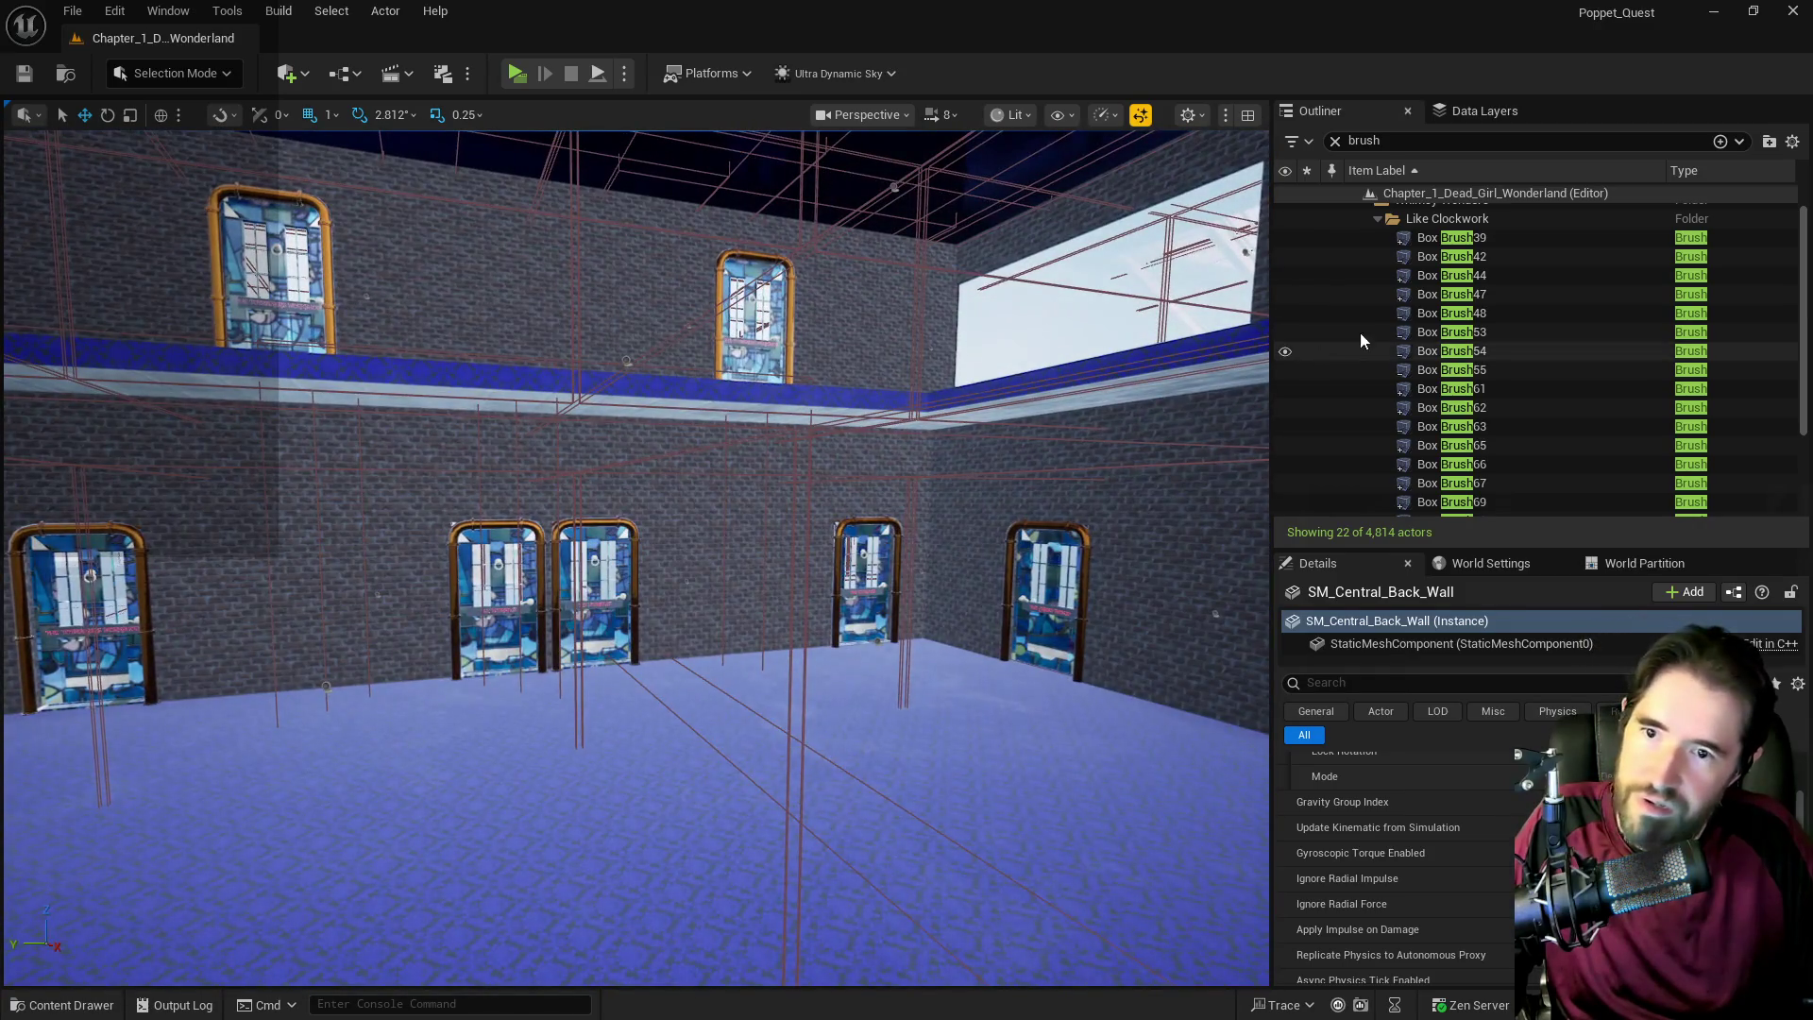
{"action": "double_click", "coordinate": [1452, 237]}
{"action": "left_click_drag", "start_coordinate": [1098, 437], "coordinate": [1039, 422]}
{"action": "left_click_drag", "start_coordinate": [798, 413], "coordinate": [798, 414]}
{"action": "left_click", "coordinate": [798, 413]}
{"action": "left_click_drag", "start_coordinate": [914, 511], "coordinate": [913, 511]}
{"action": "scroll", "coordinate": [1421, 765], "scroll_direction": "up", "scroll_amount": 8}
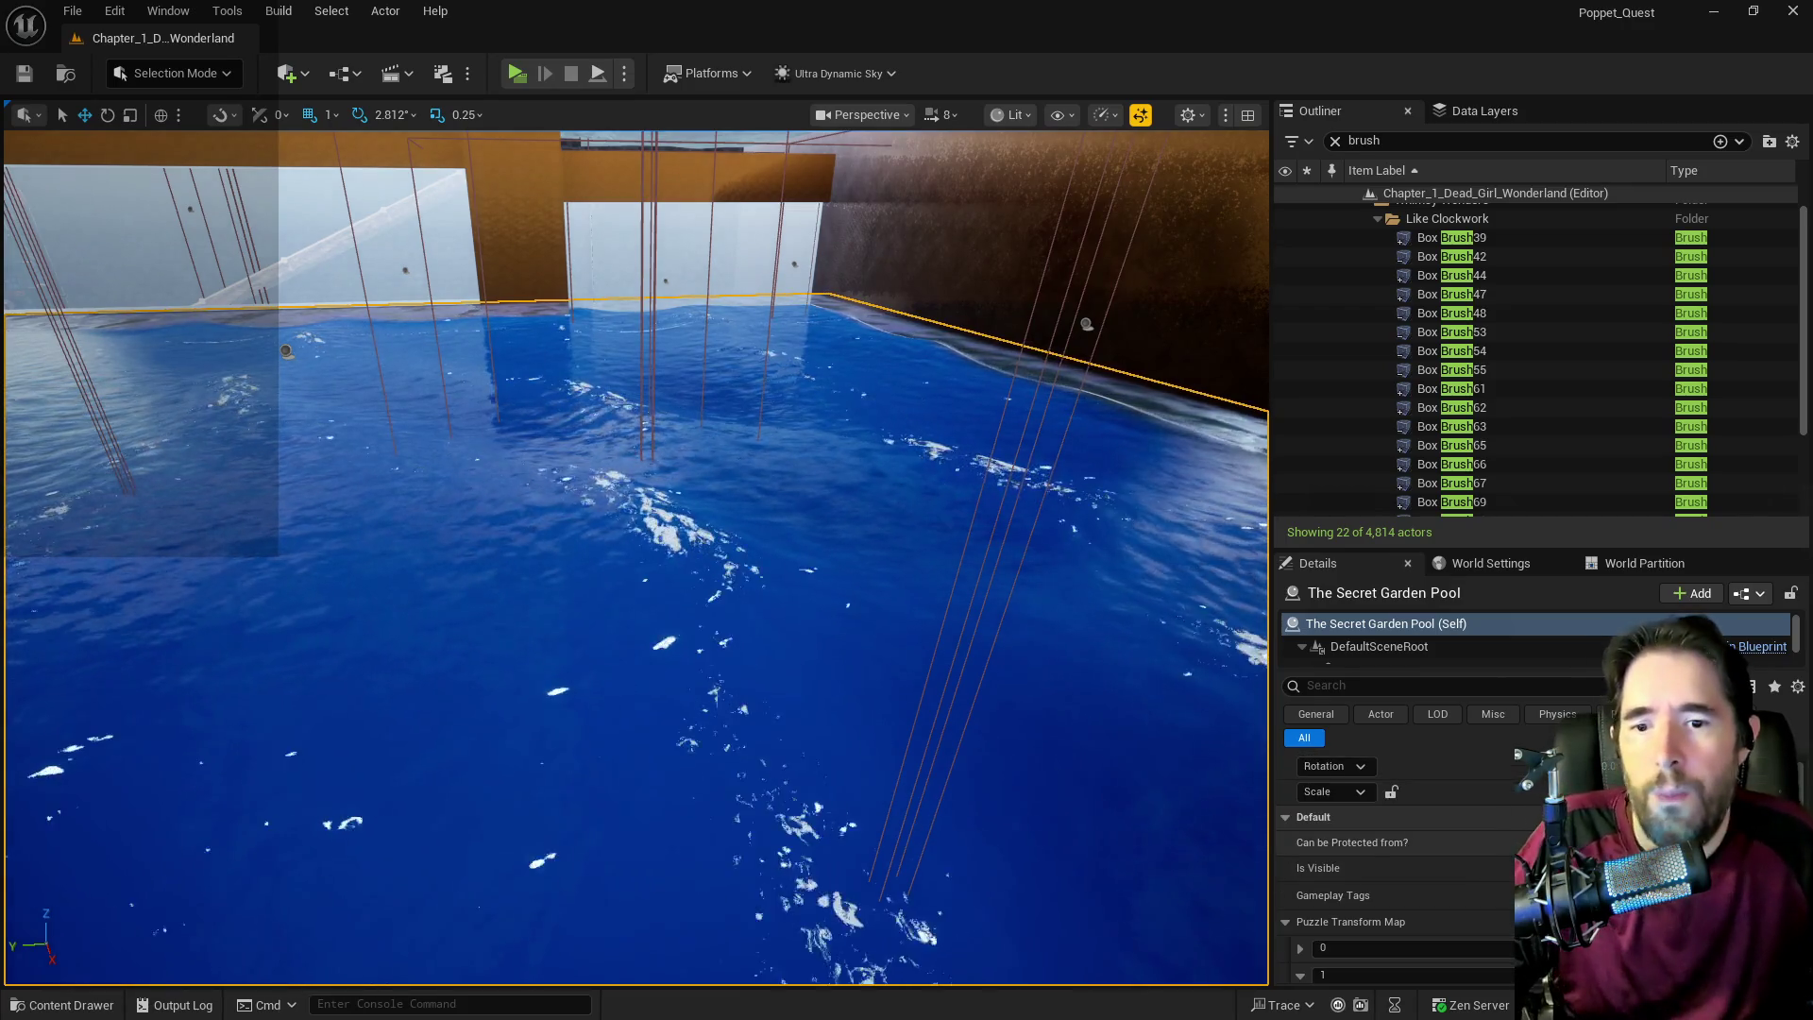
{"action": "scroll", "coordinate": [1621, 892], "scroll_direction": "down", "scroll_amount": 3}
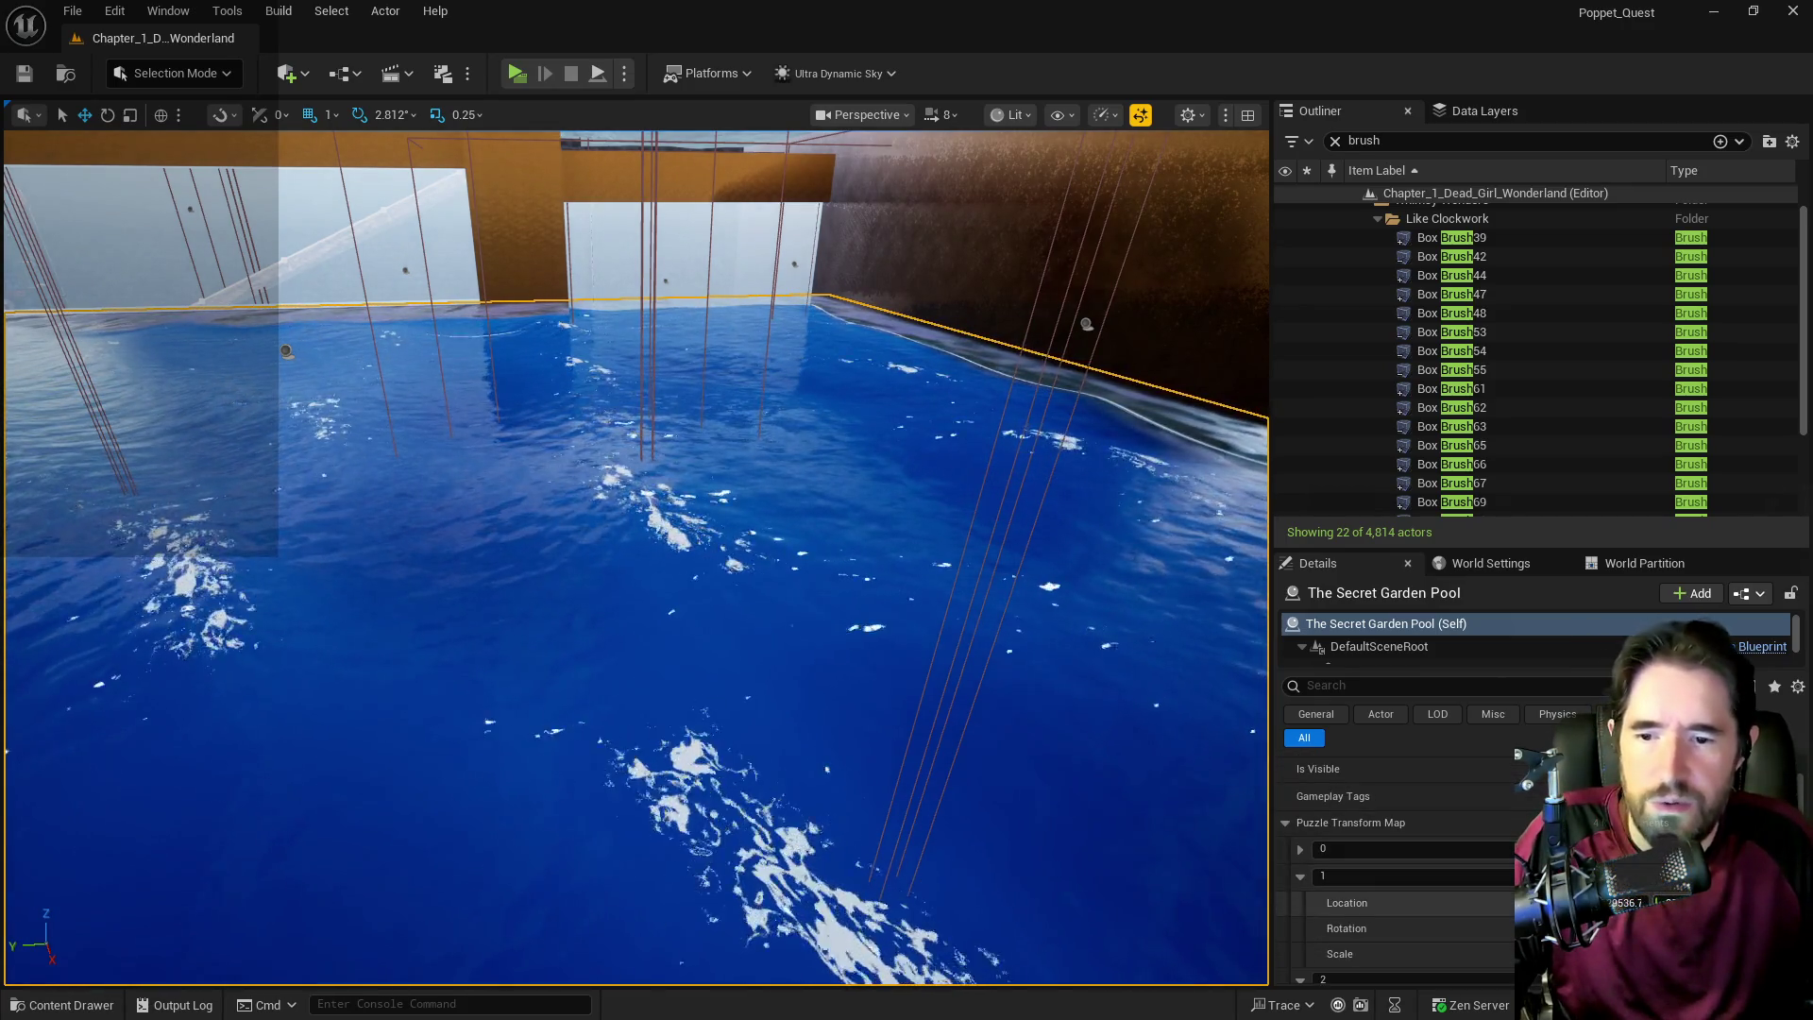
{"action": "left_click", "coordinate": [1300, 850]}
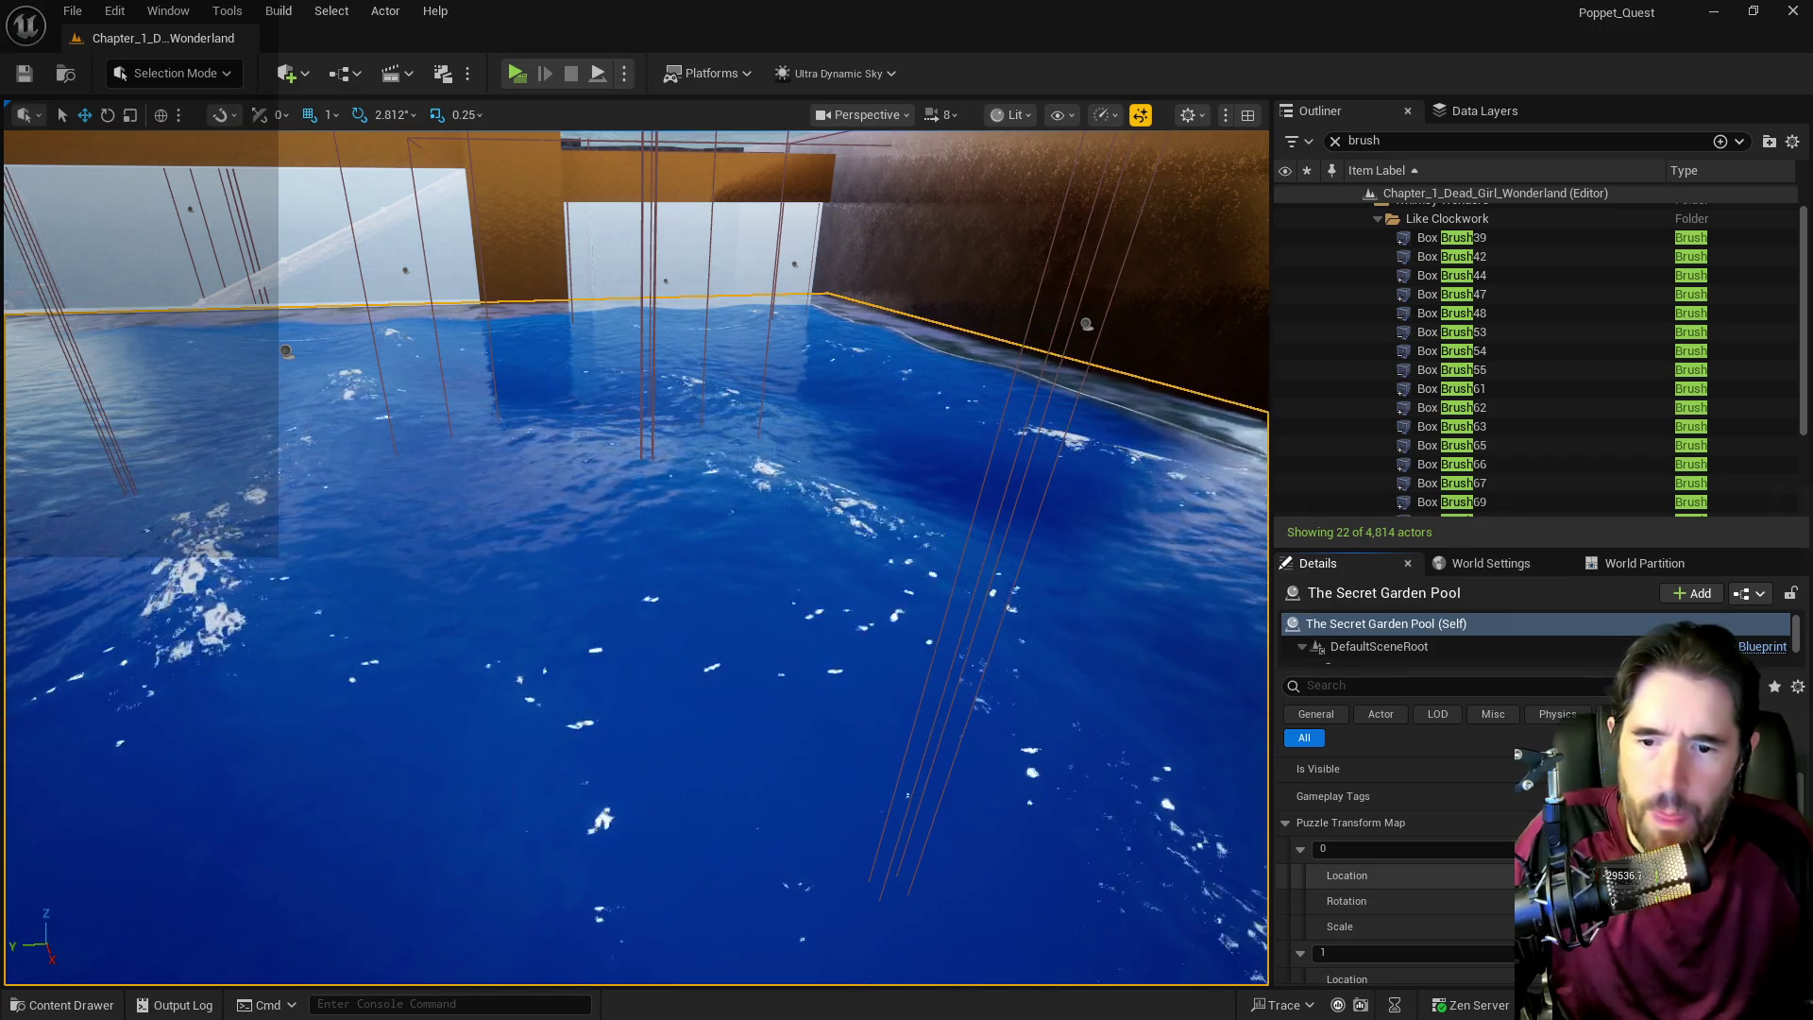
{"action": "scroll", "coordinate": [1398, 850], "scroll_direction": "up", "scroll_amount": 2}
{"action": "scroll", "coordinate": [1398, 831], "scroll_direction": "up", "scroll_amount": 1}
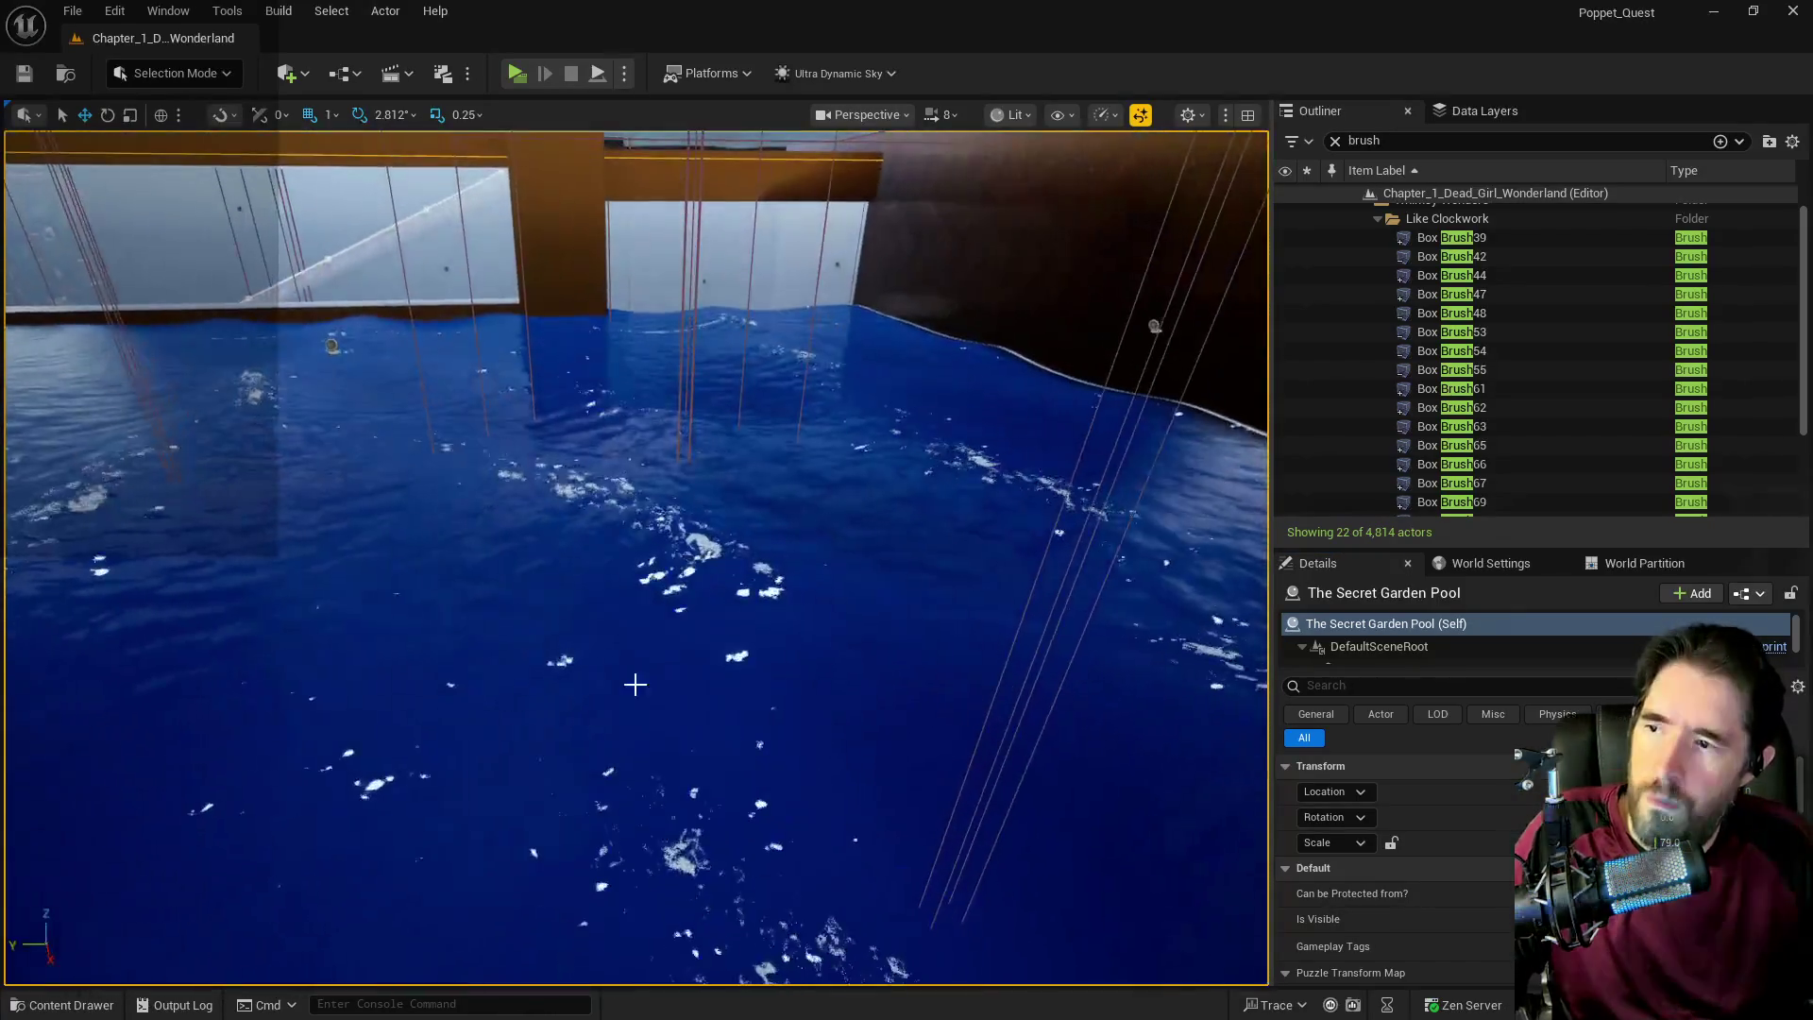
{"action": "left_click", "coordinate": [564, 639]}
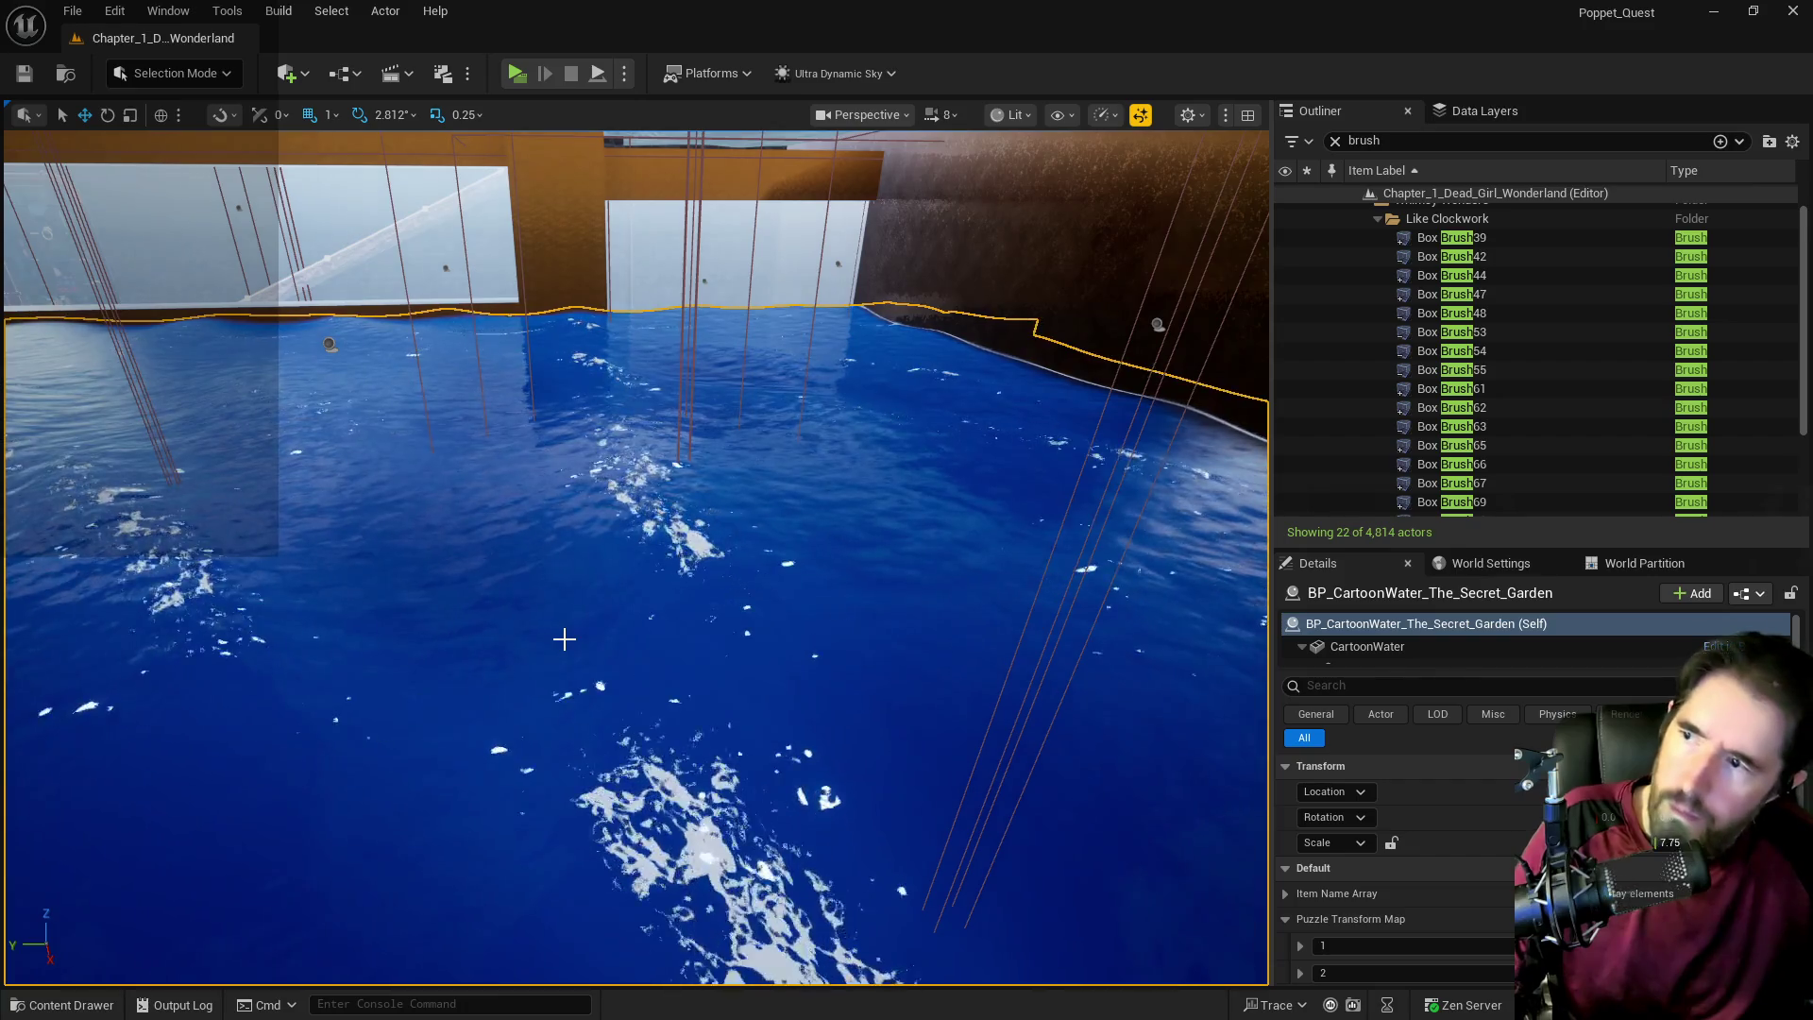
{"action": "scroll", "coordinate": [1370, 822], "scroll_direction": "down", "scroll_amount": 1}
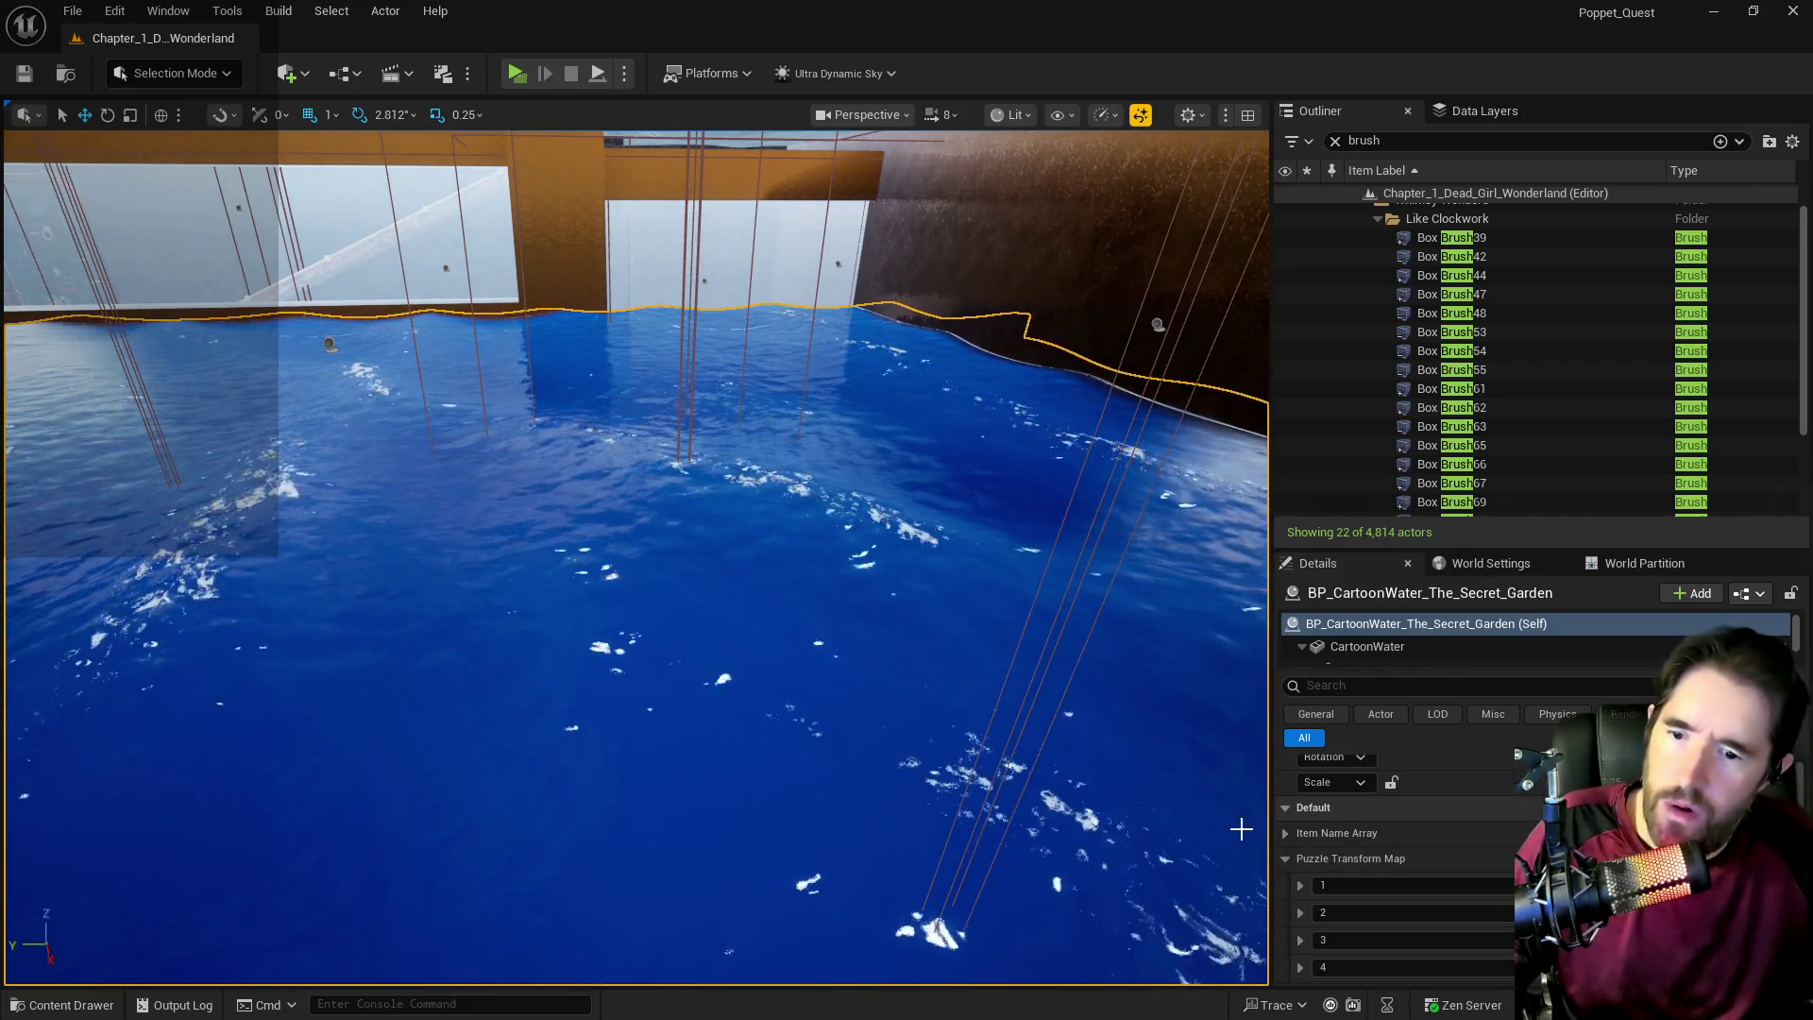
{"action": "left_click", "coordinate": [1301, 885]}
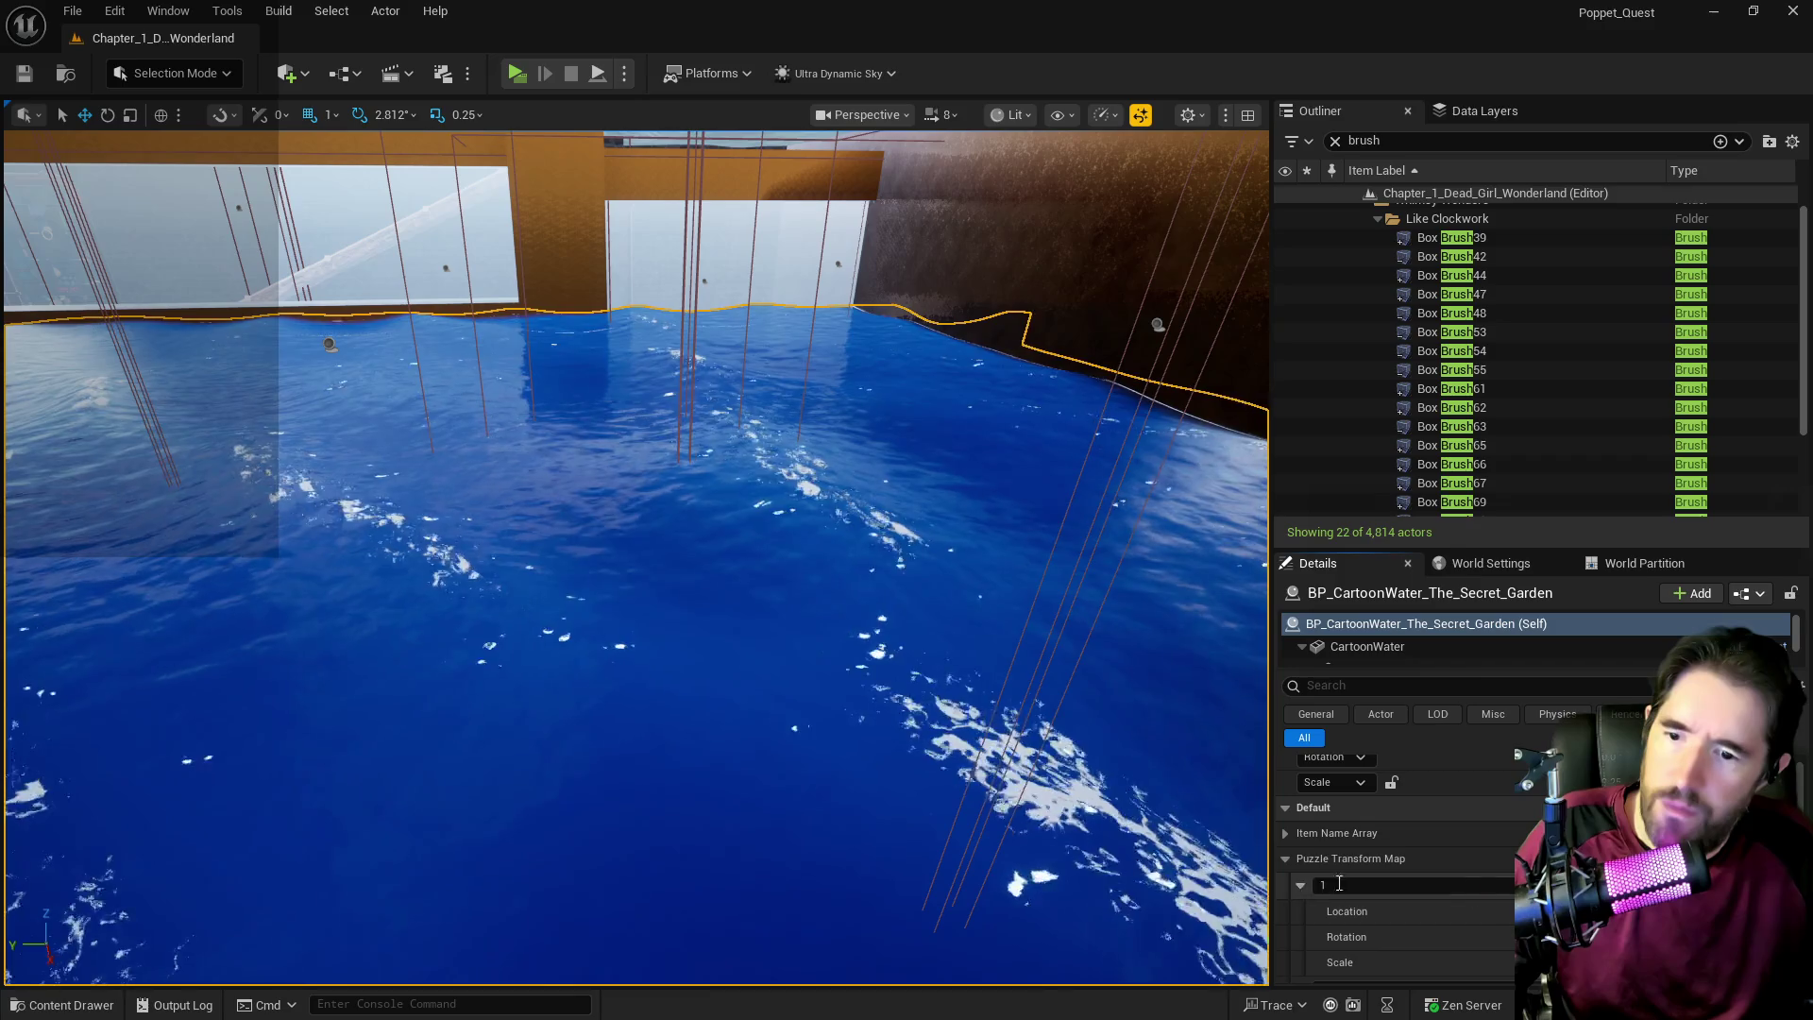
{"action": "scroll", "coordinate": [1330, 884], "scroll_direction": "up", "scroll_amount": 1}
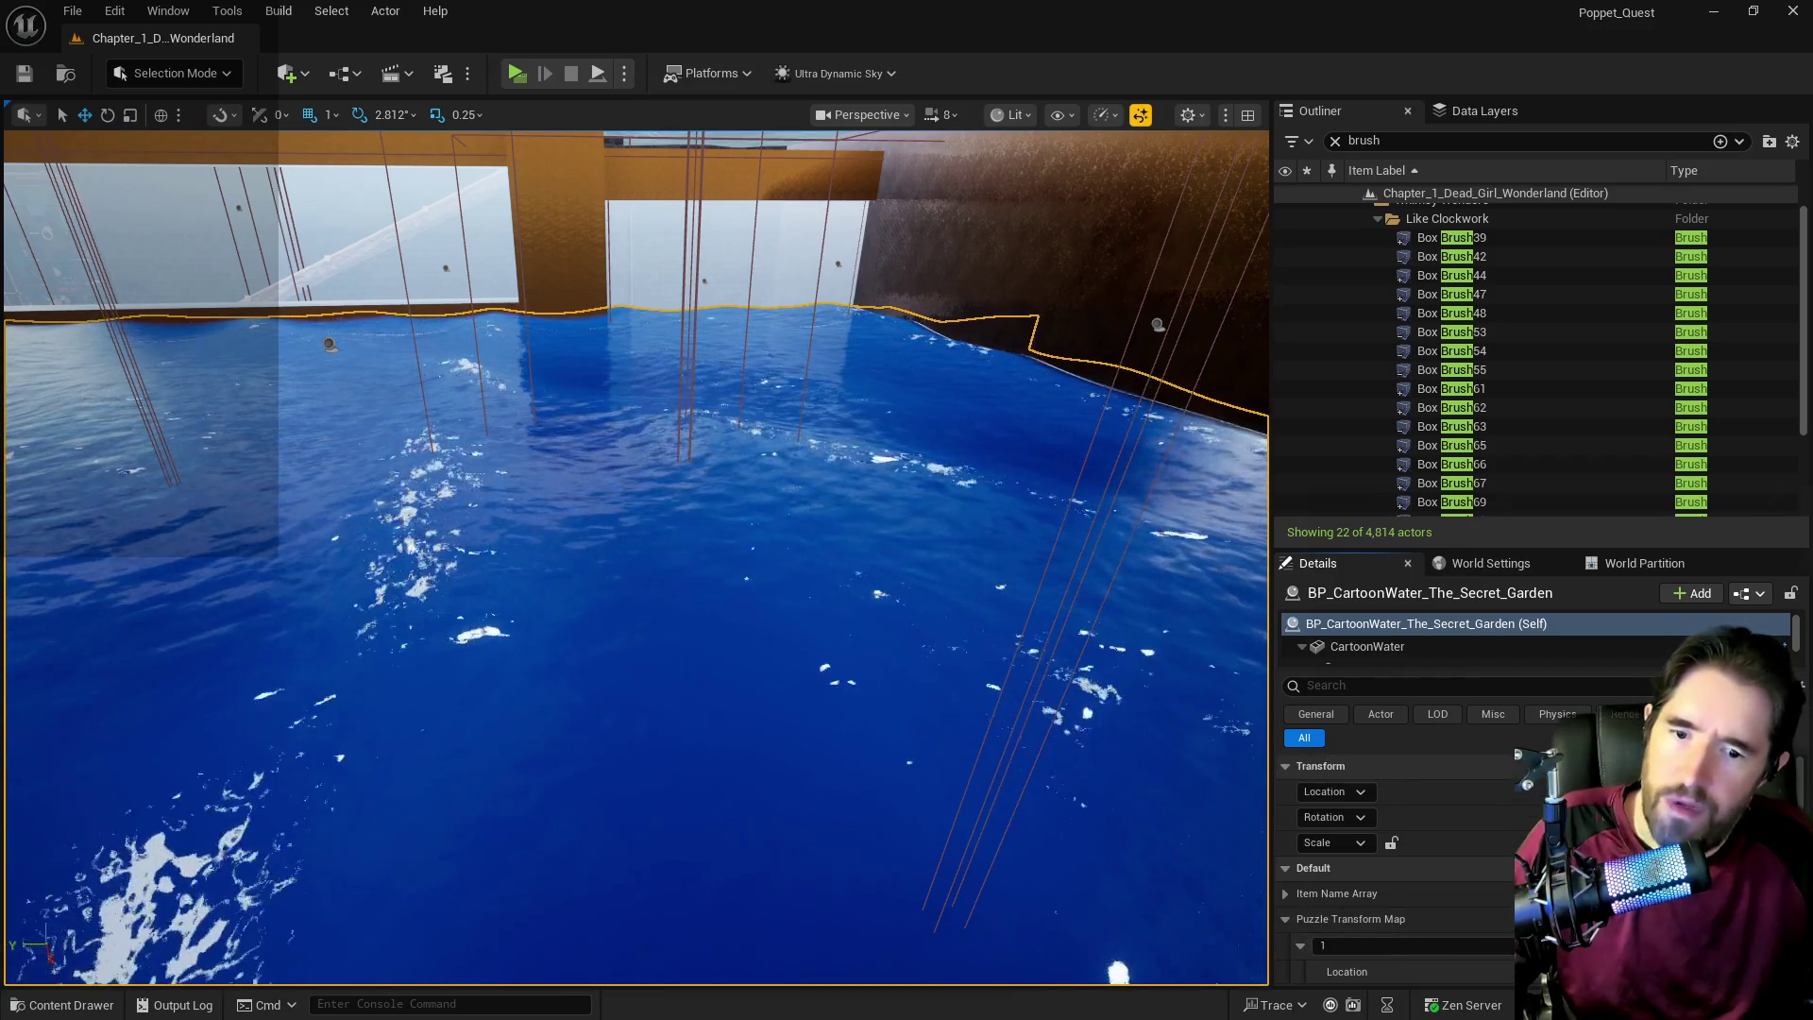
{"action": "key", "text": "f"}
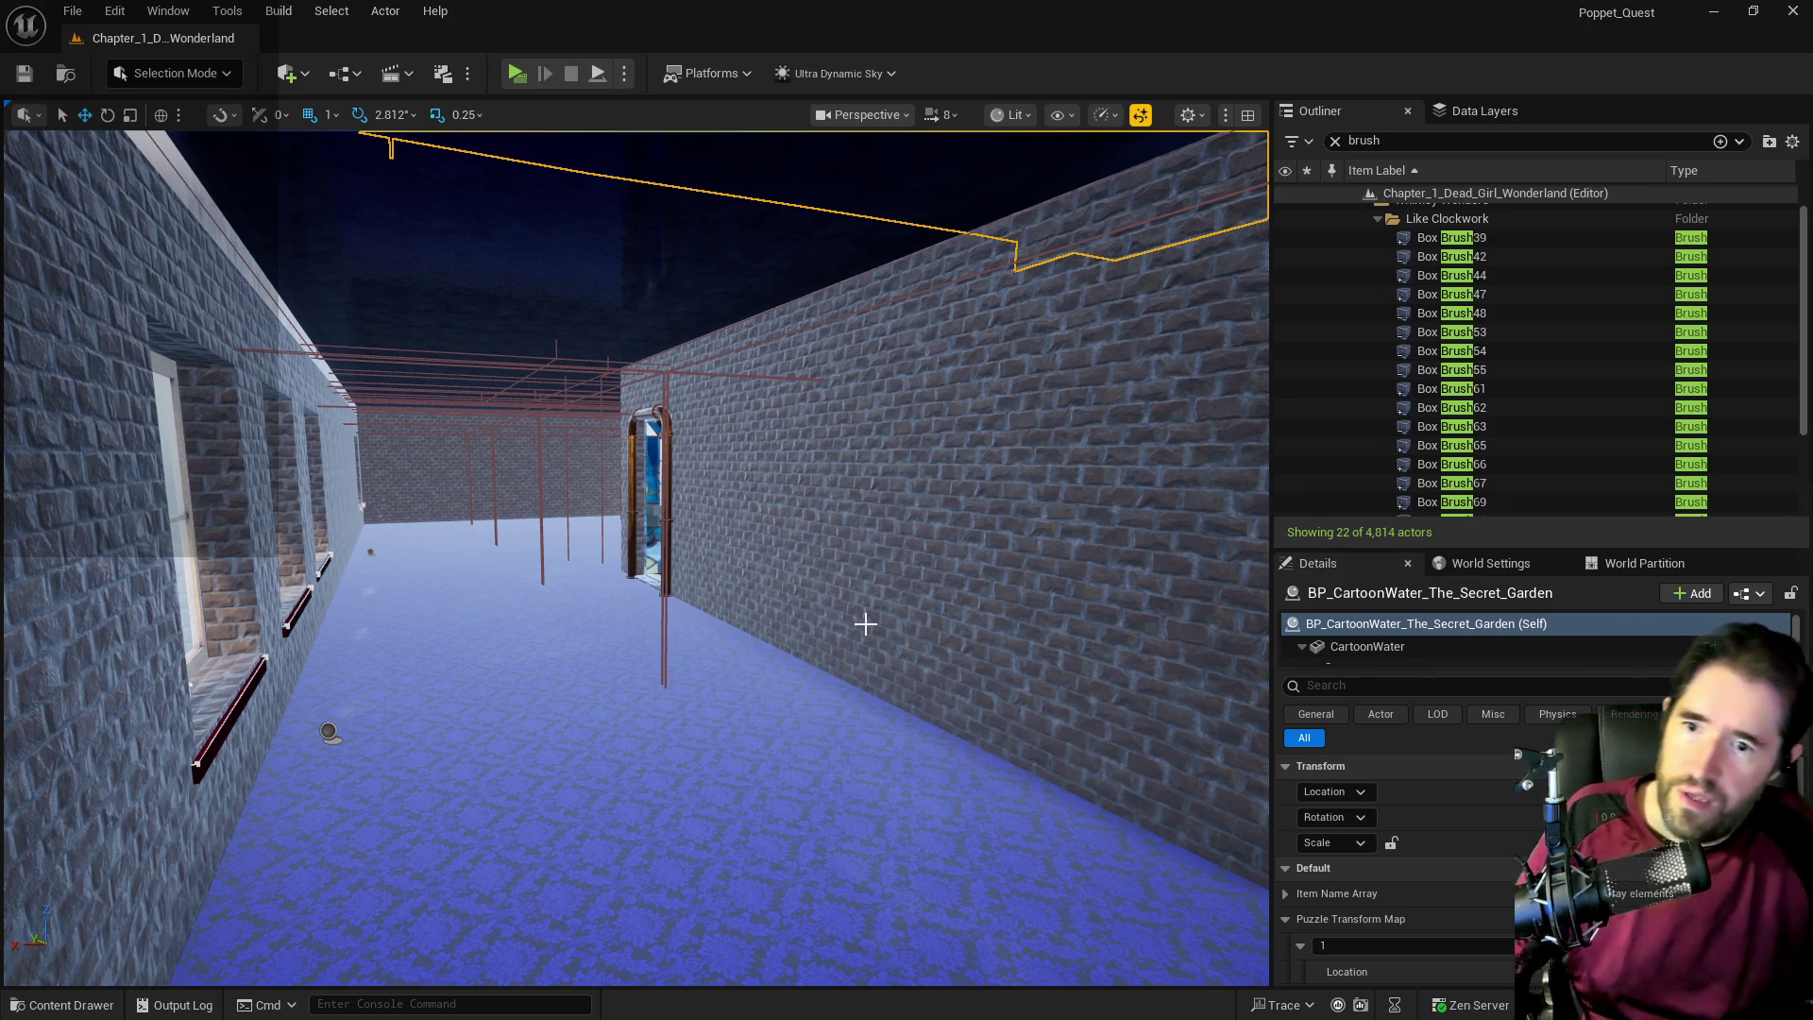
Fly toward the brick wall's doors and focus the view on Box Brush39 from the Outliner.
{"action": "mouse_move", "coordinate": [864, 622]}
{"action": "left_mouse_down"}
{"action": "mouse_move", "coordinate": [850, 529]}
{"action": "mouse_move", "coordinate": [831, 624]}
{"action": "mouse_move", "coordinate": [822, 604]}
{"action": "mouse_move", "coordinate": [812, 623]}
{"action": "mouse_move", "coordinate": [850, 585]}
{"action": "mouse_move", "coordinate": [822, 595]}
{"action": "mouse_move", "coordinate": [850, 613]}
{"action": "mouse_move", "coordinate": [788, 599]}
{"action": "left_mouse_up"}
{"action": "mouse_move", "coordinate": [414, 604]}
{"action": "left_mouse_down"}
{"action": "mouse_move", "coordinate": [411, 586]}
{"action": "mouse_move", "coordinate": [413, 605]}
{"action": "mouse_move", "coordinate": [397, 599]}
{"action": "left_mouse_up"}
{"action": "left_click", "coordinate": [413, 605]}
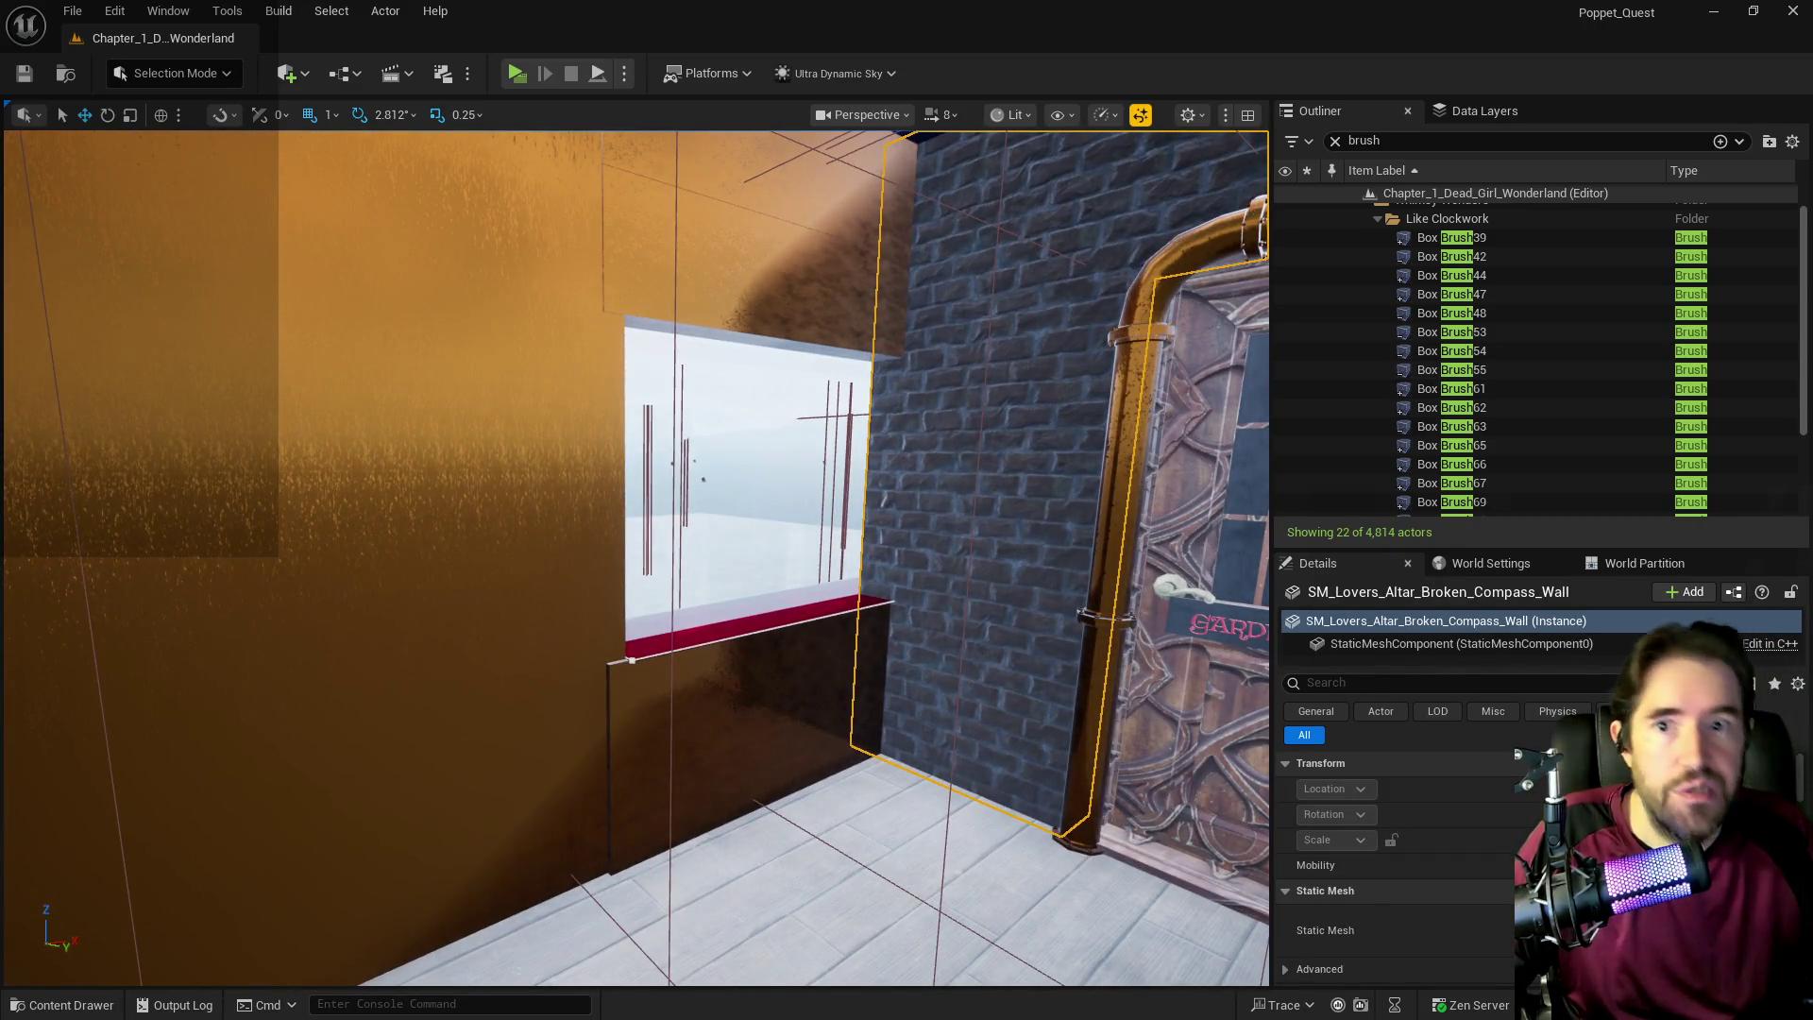
{"action": "double_click", "coordinate": [1403, 239]}
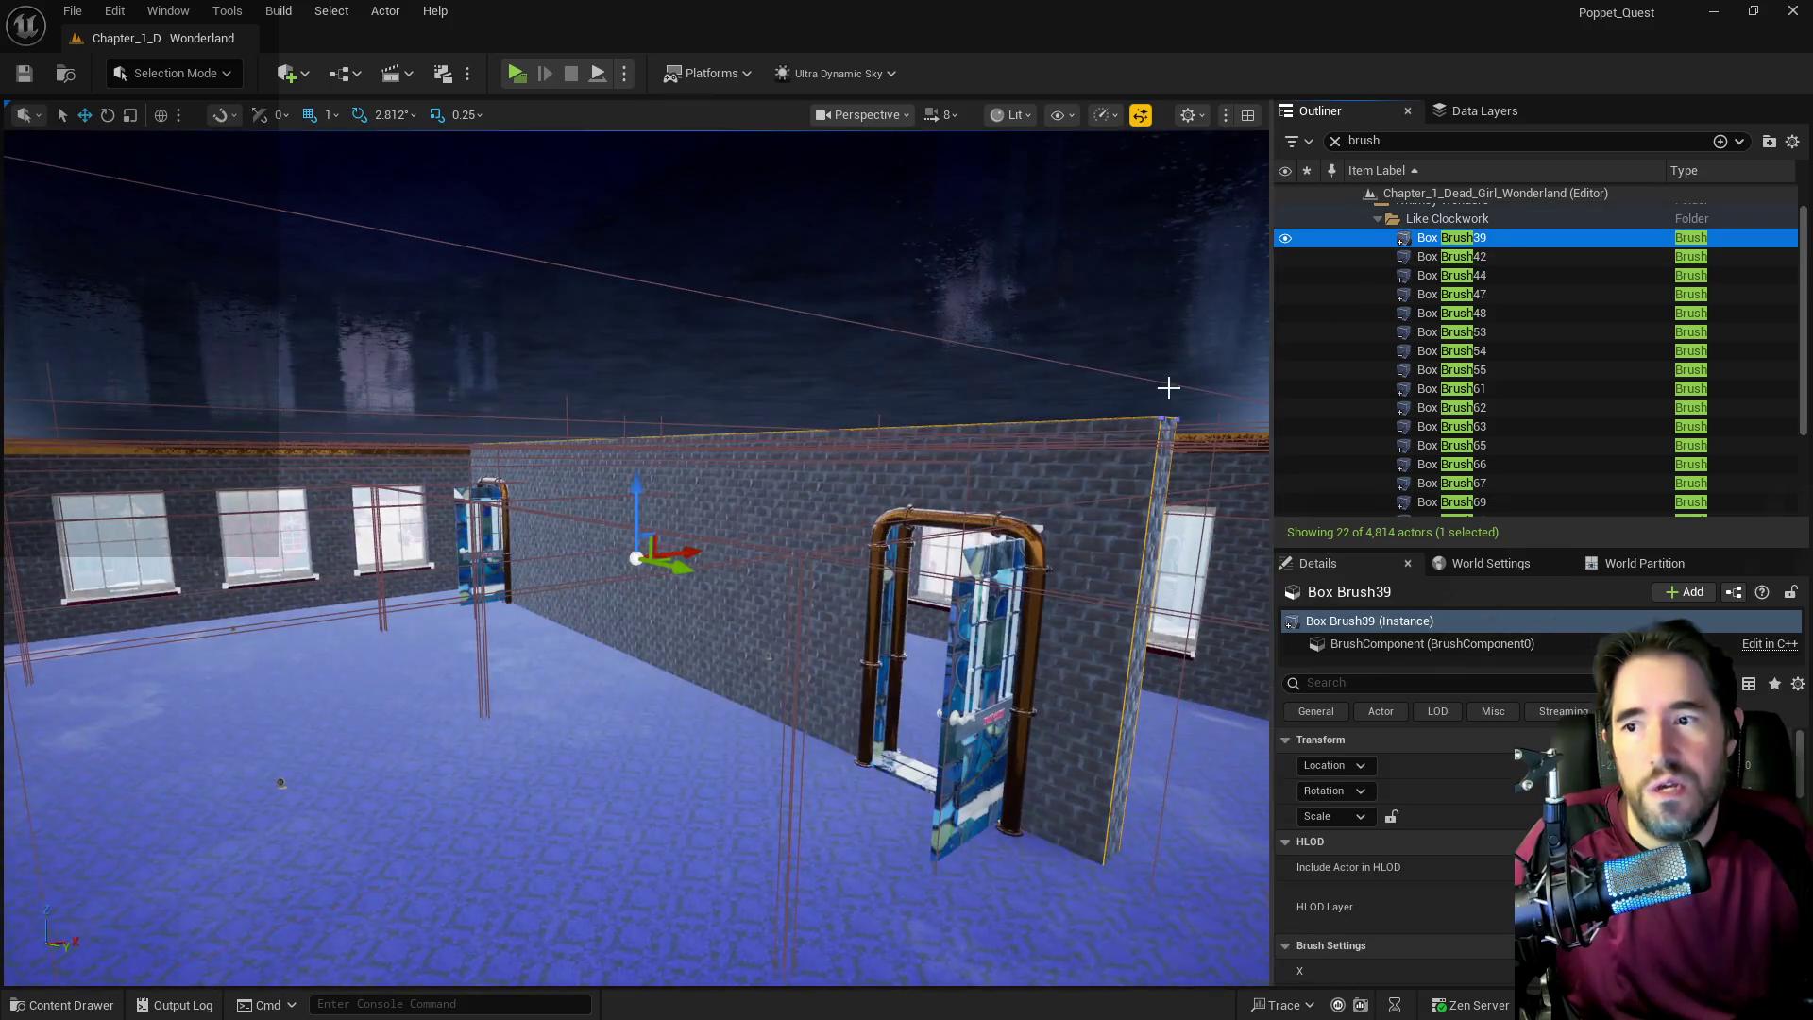